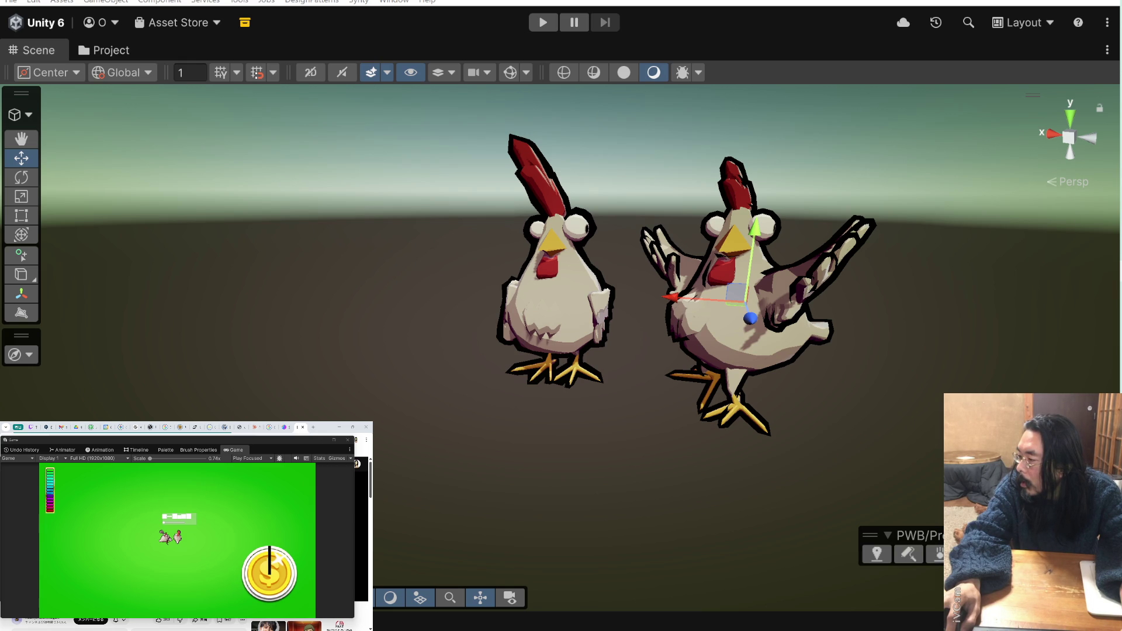
- Select and deselect the right and left chickens and the object at the right chicken's feet
{"action": "key", "text": "shift+d"}
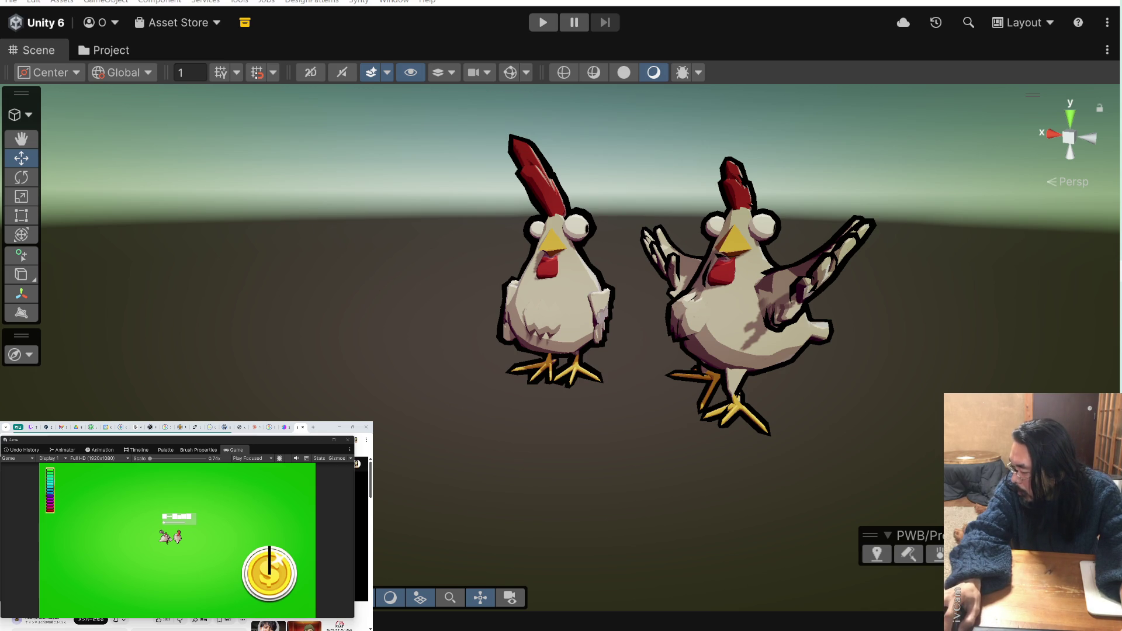
{"action": "left_click", "coordinate": [742, 292]}
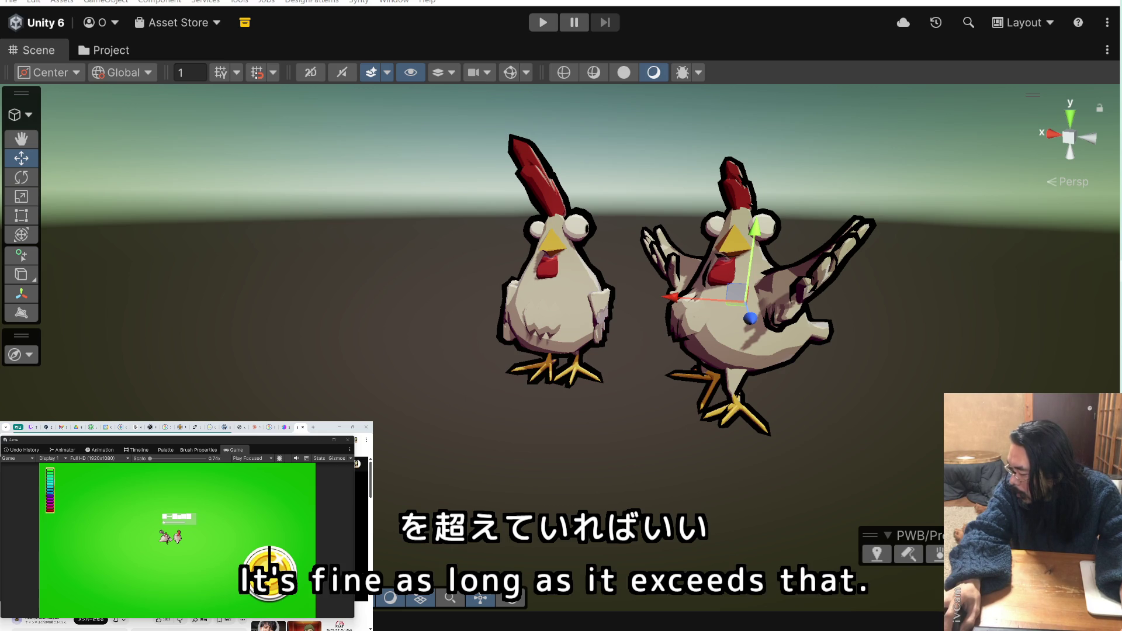
{"action": "left_click", "coordinate": [555, 280]}
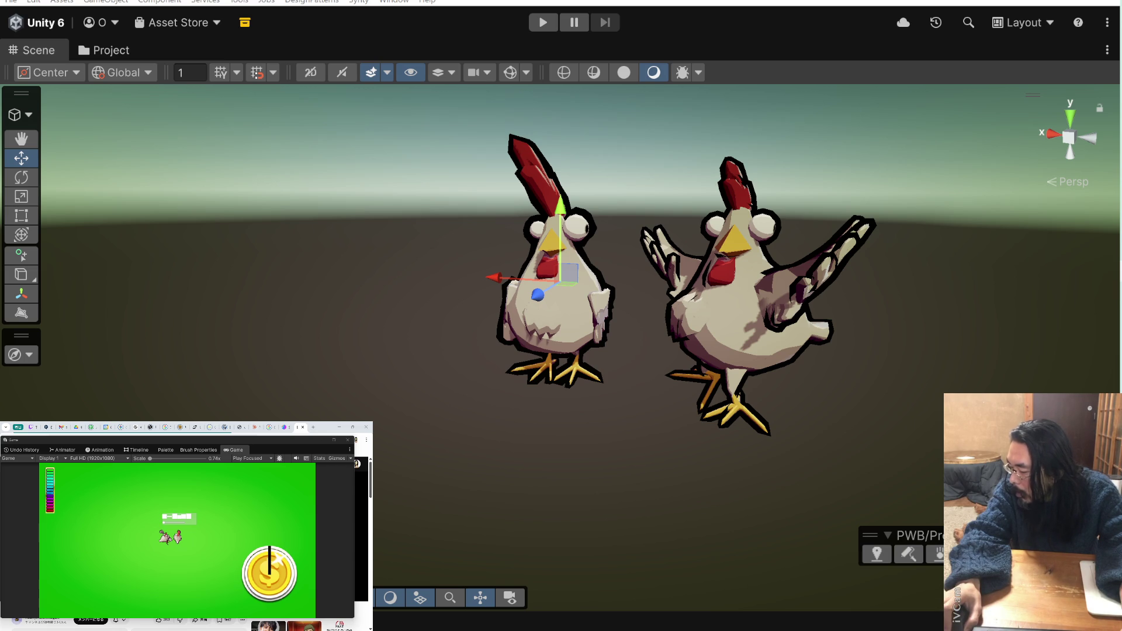
{"action": "left_click", "coordinate": [737, 292]}
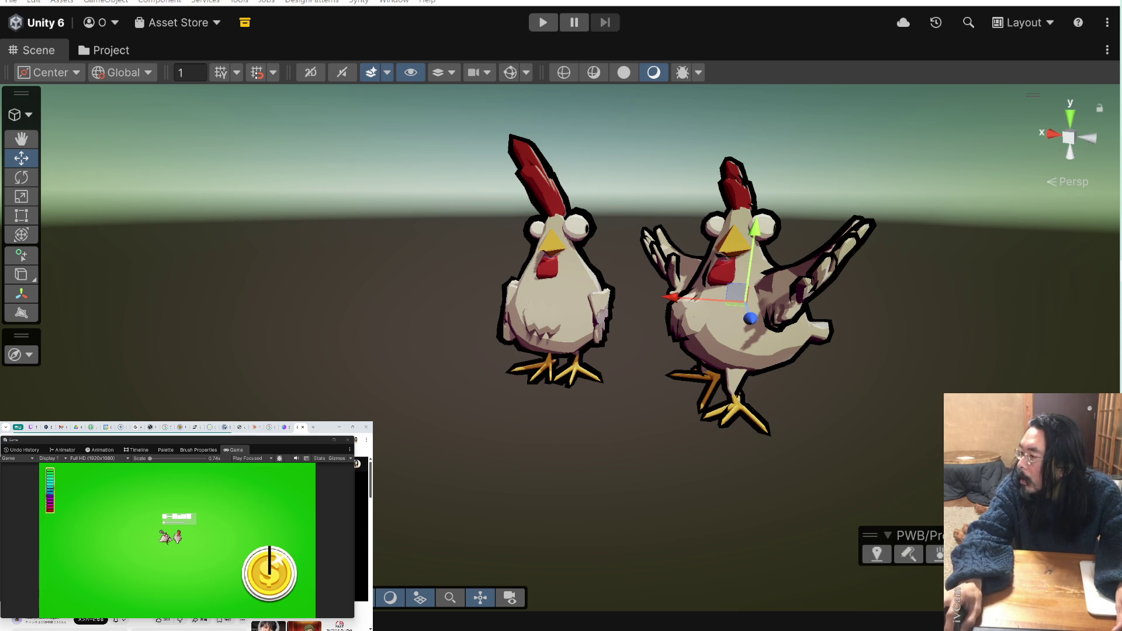
{"action": "key", "text": "ctrl+shift+d"}
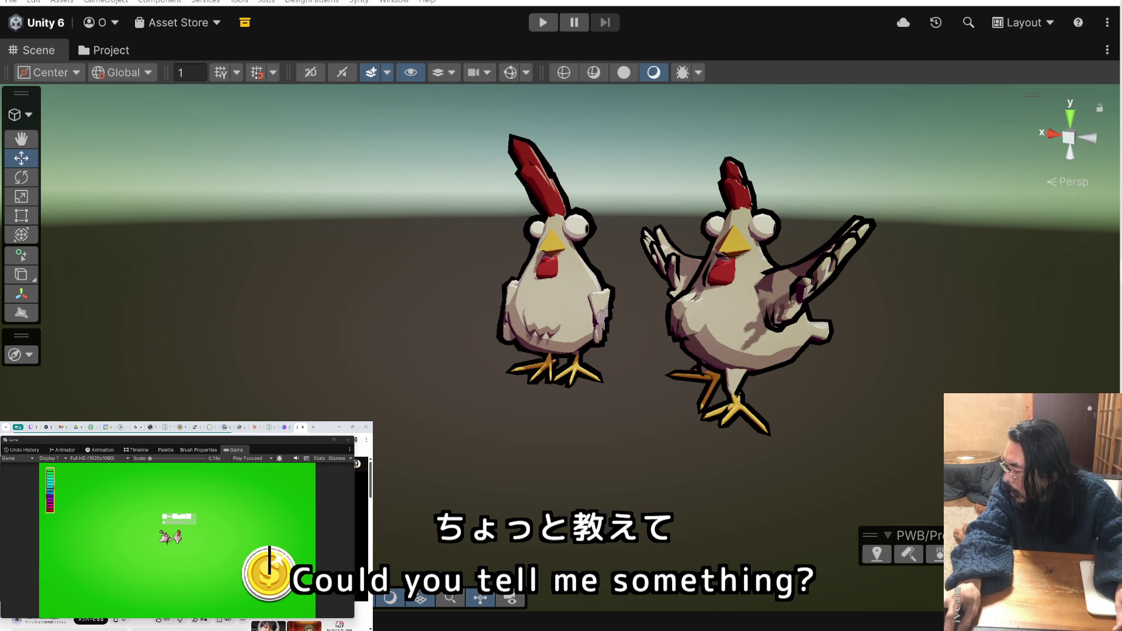
{"action": "left_click", "coordinate": [736, 280]}
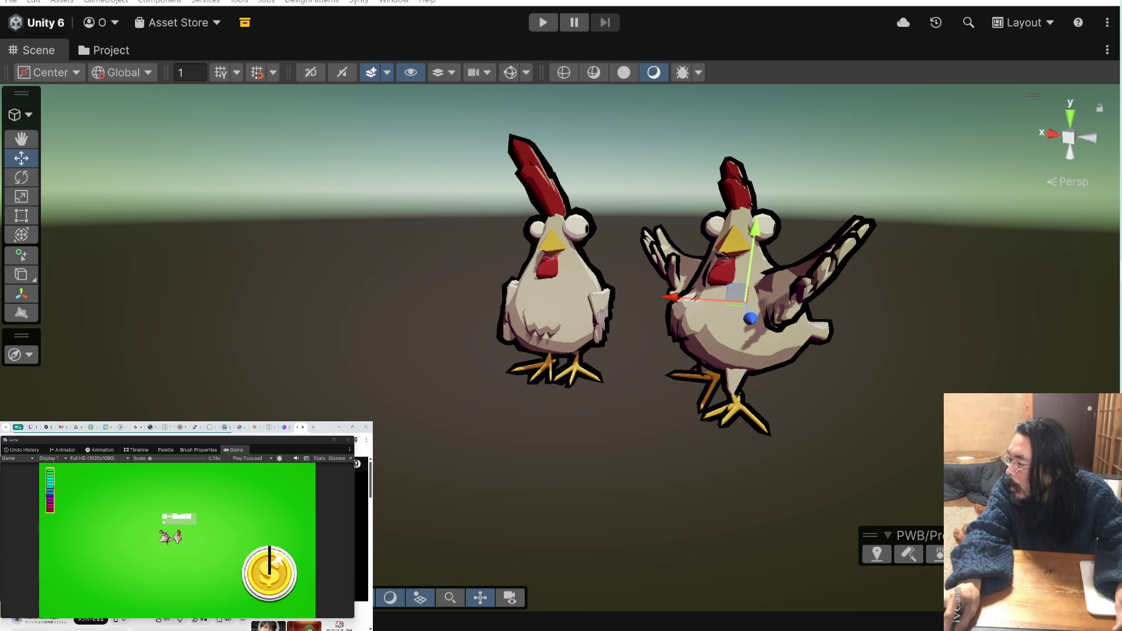
{"action": "key", "text": "shift+d"}
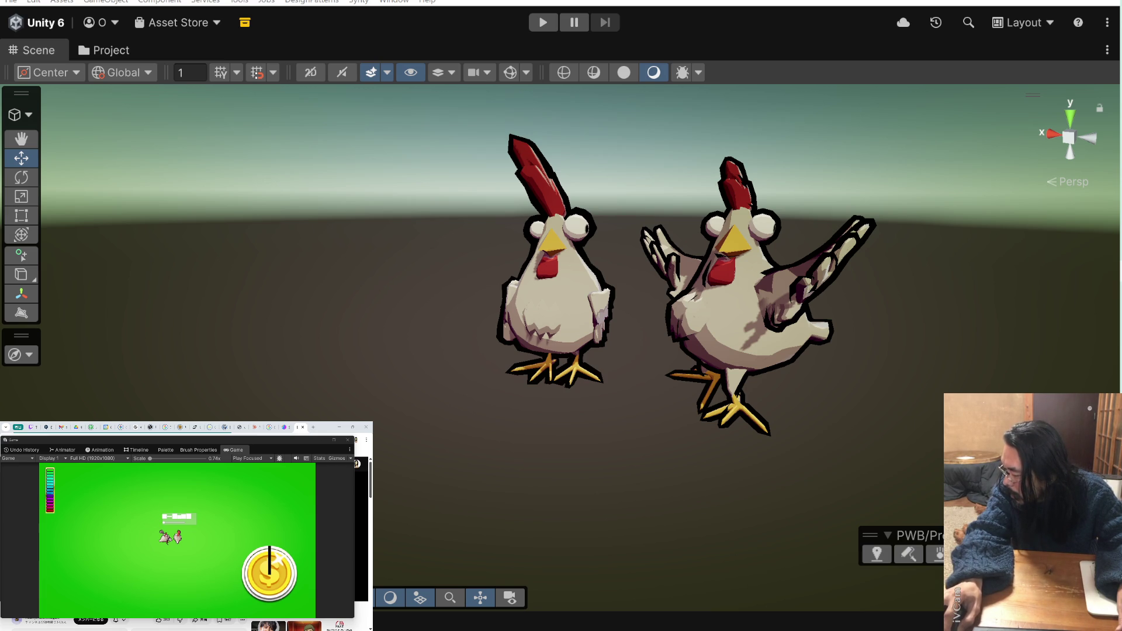
{"action": "left_click", "coordinate": [736, 292]}
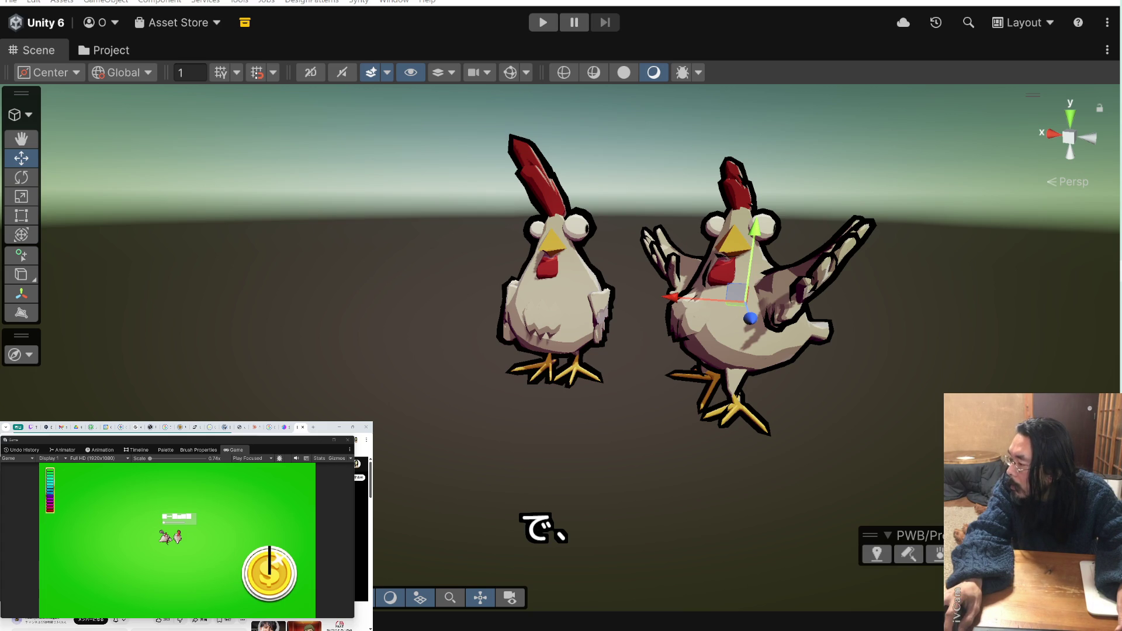
{"action": "key", "text": "shift+d"}
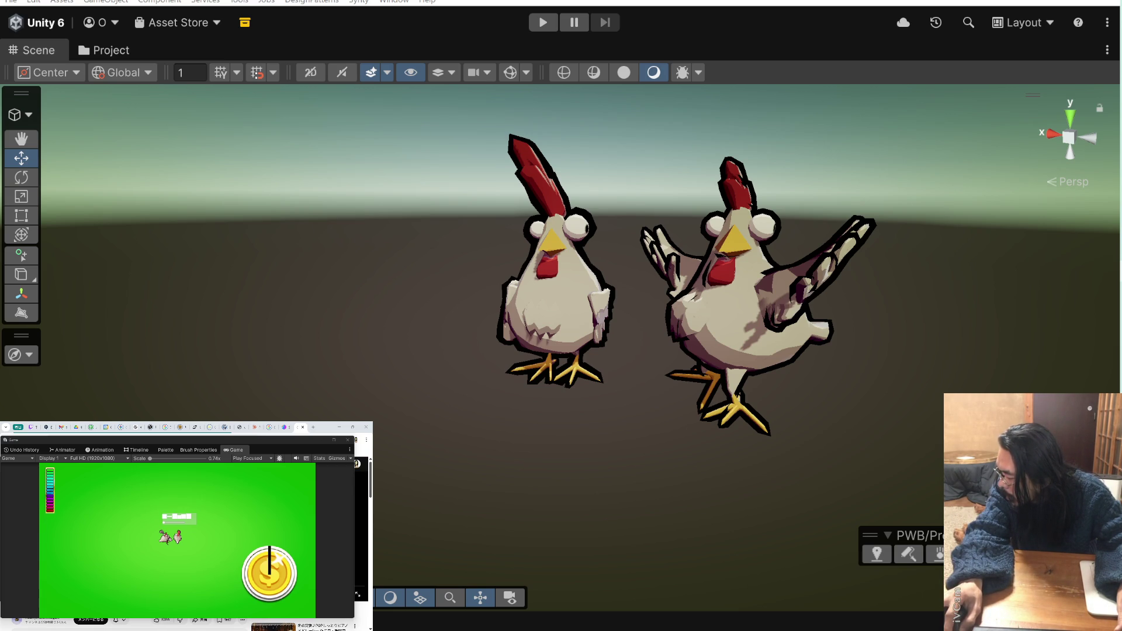
{"action": "left_click", "coordinate": [742, 298]}
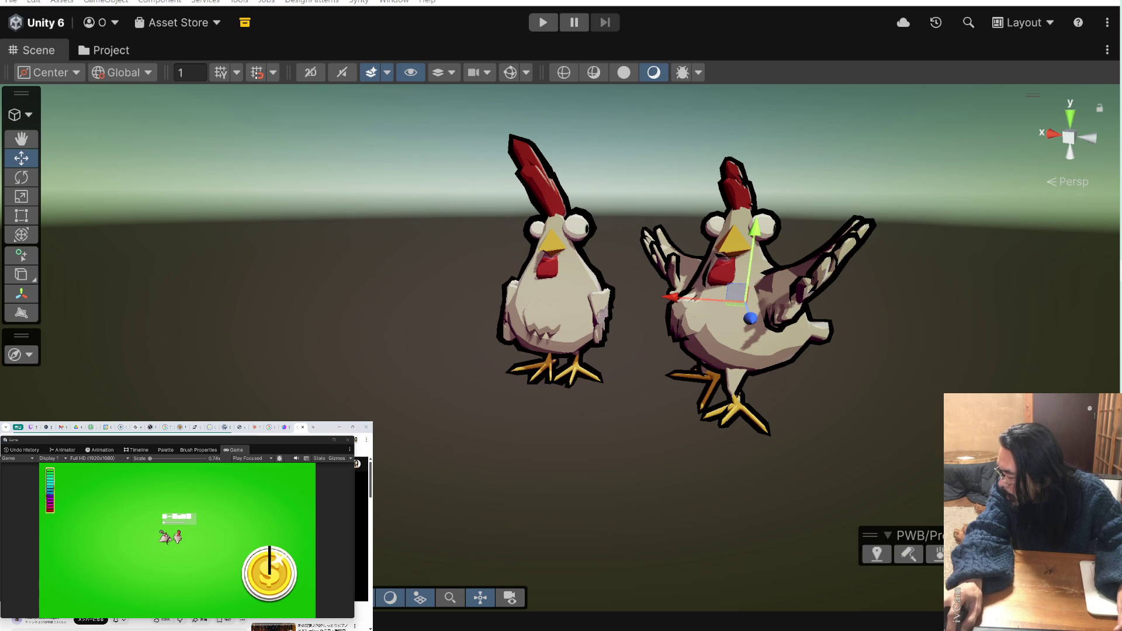
{"action": "left_click", "coordinate": [727, 362]}
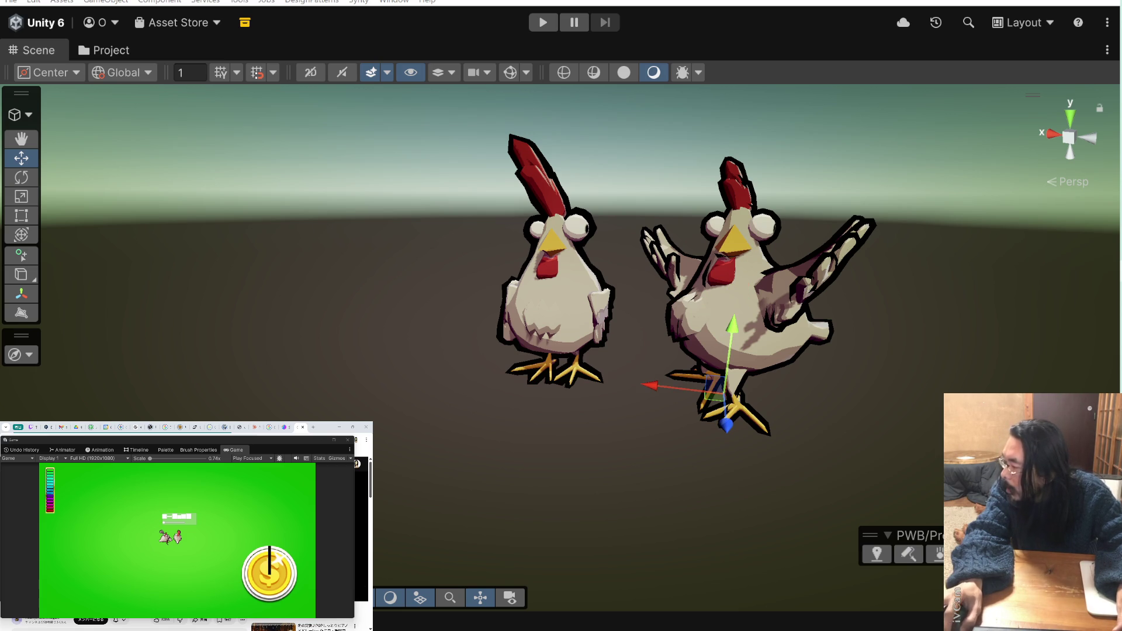
{"action": "key", "text": "alt+shift+a"}
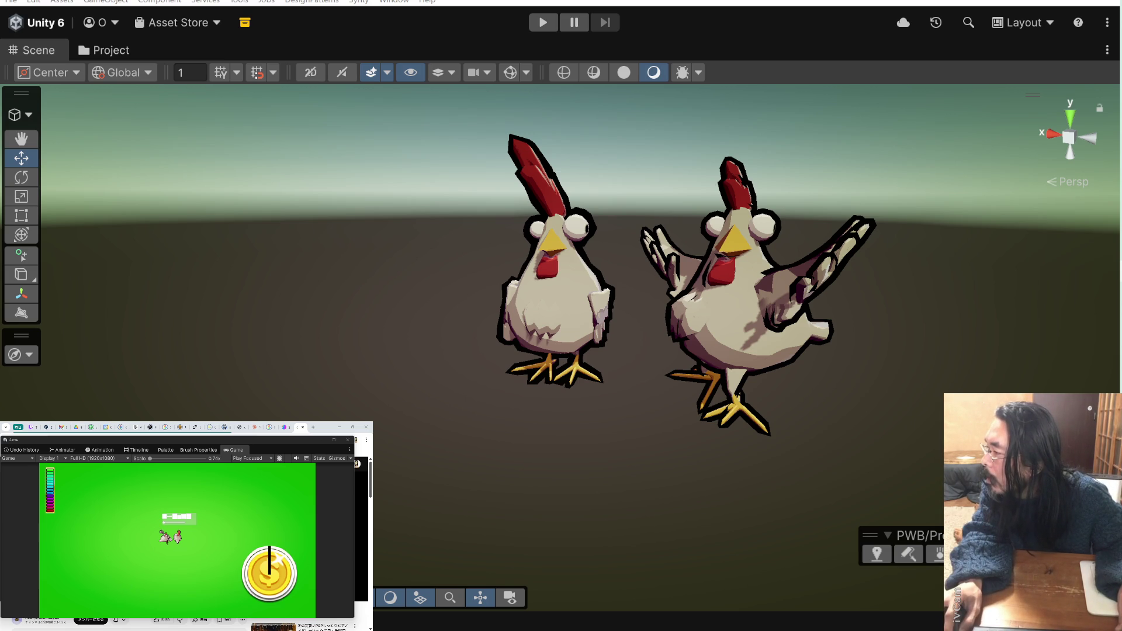
- Delete the New Animator Controller, add a new default state to Base Layer, and enter play mode
{"action": "key", "text": "Delete"}
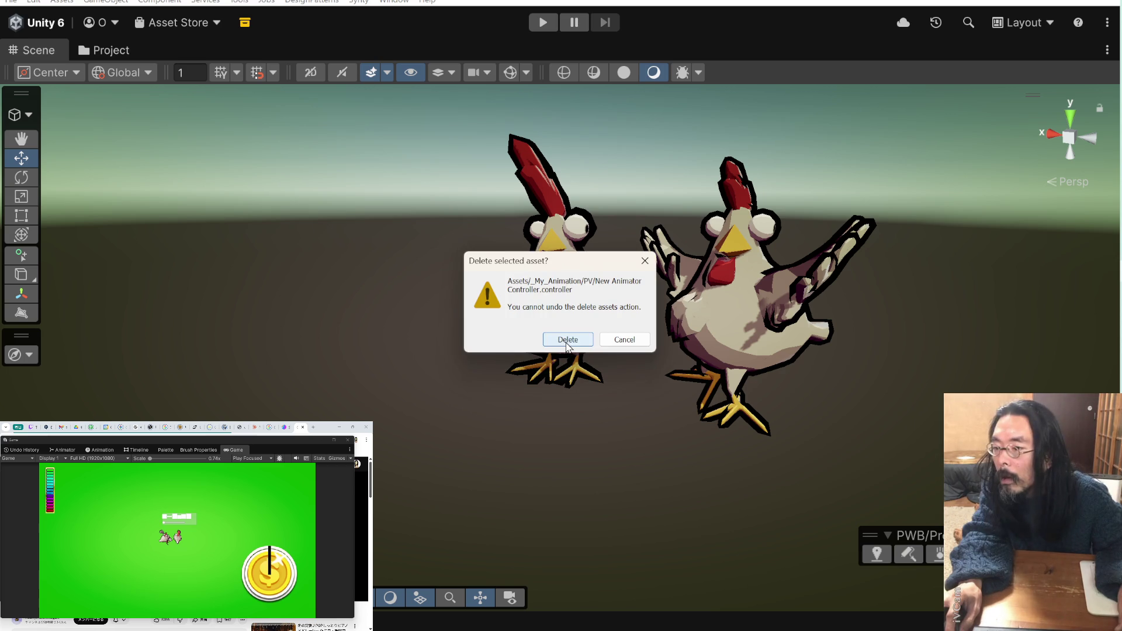
{"action": "left_click", "coordinate": [567, 344]}
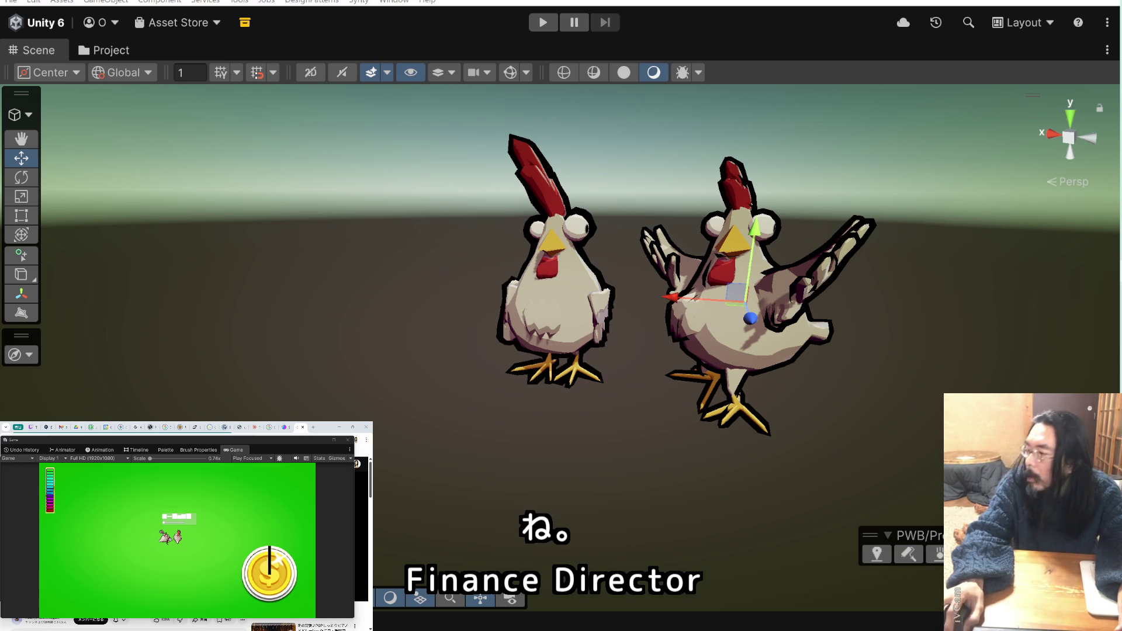
{"action": "left_click", "coordinate": [98, 450]}
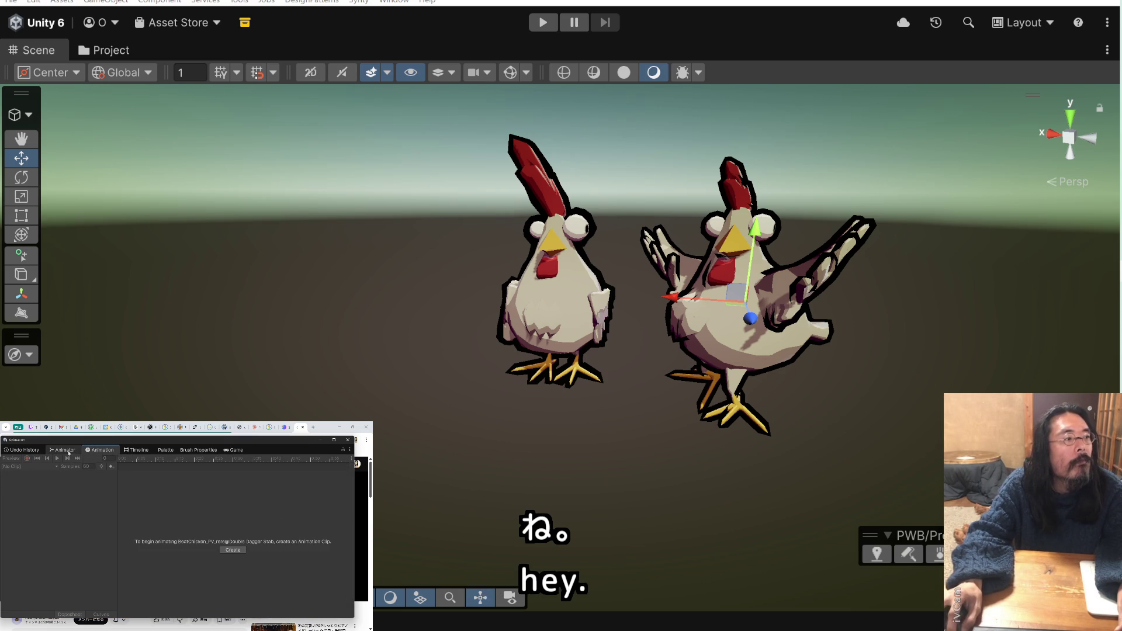
{"action": "left_click", "coordinate": [66, 451]}
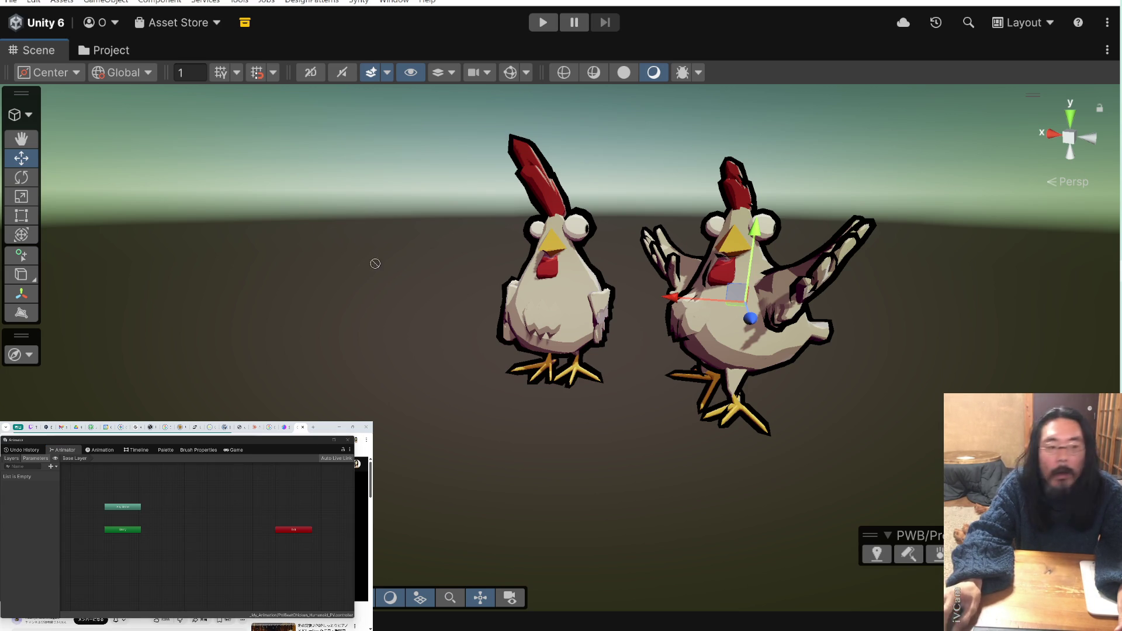
{"action": "mouse_move", "coordinate": [223, 528]}
{"action": "left_mouse_down"}
{"action": "mouse_move", "coordinate": [216, 553]}
{"action": "mouse_move", "coordinate": [195, 543]}
{"action": "left_mouse_up"}
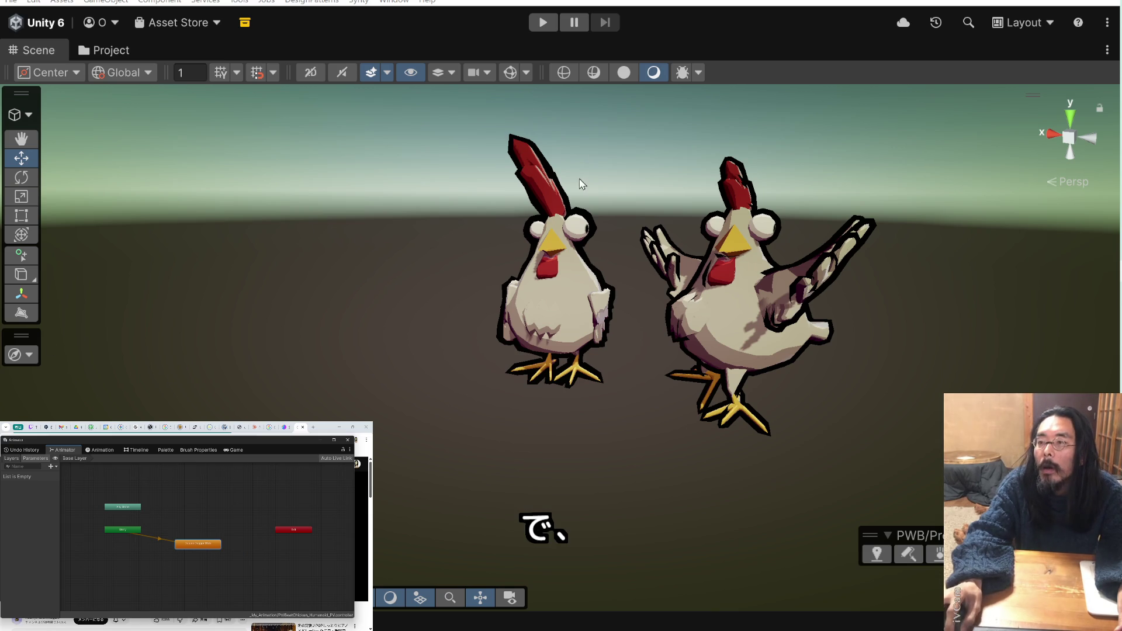
{"action": "left_click", "coordinate": [542, 22]}
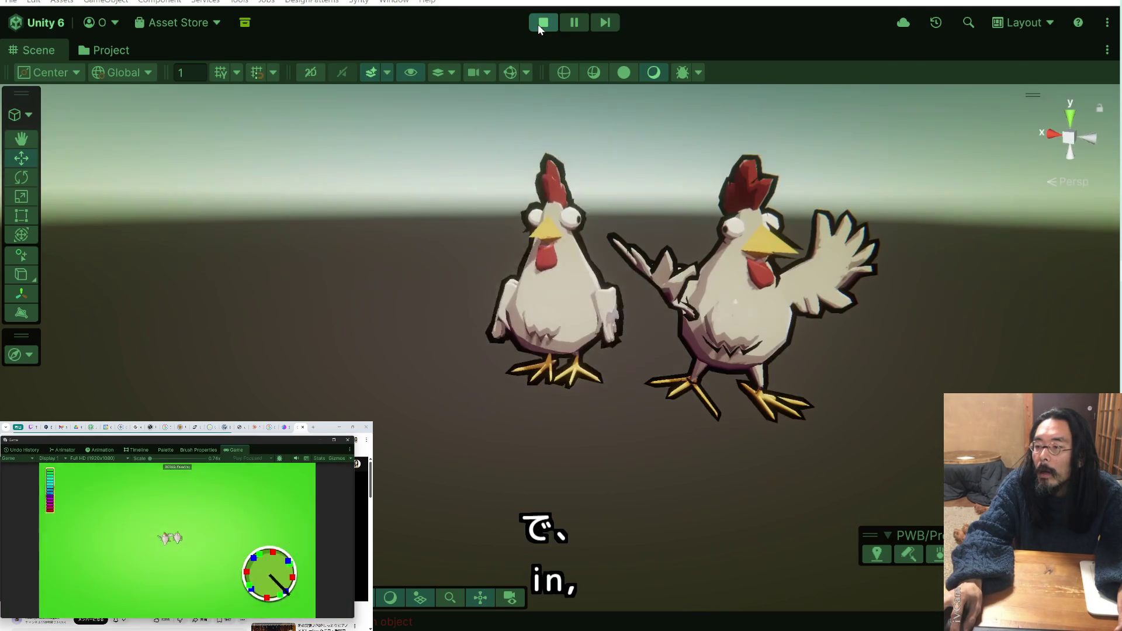
- Stop the running game and bring up the Animation clip editor
{"action": "left_click", "coordinate": [538, 26]}
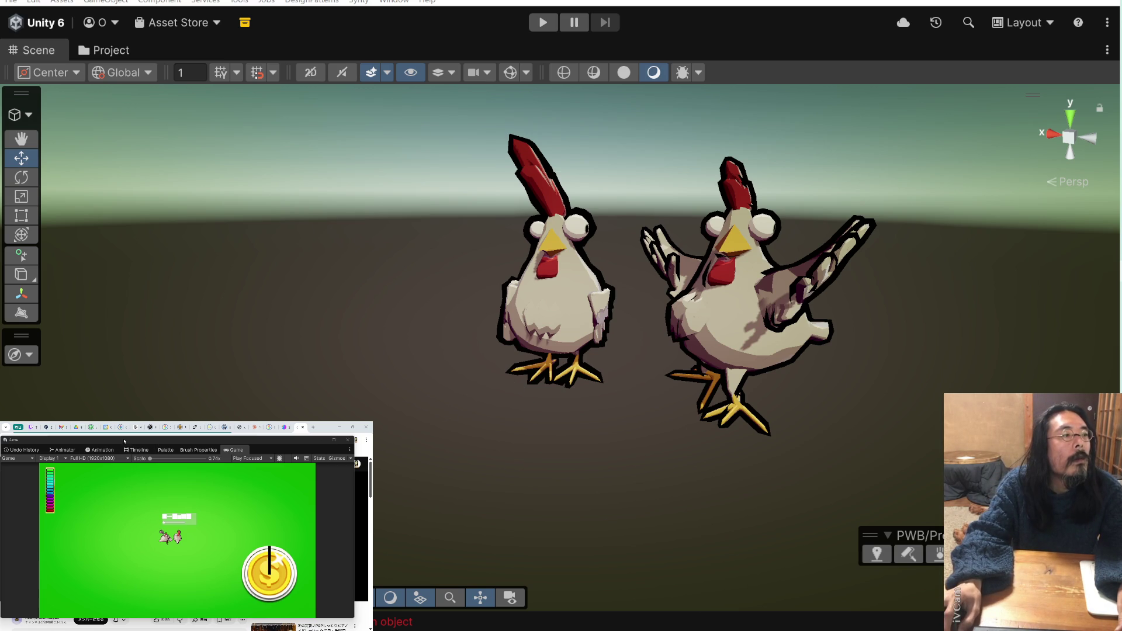
{"action": "left_click", "coordinate": [105, 451]}
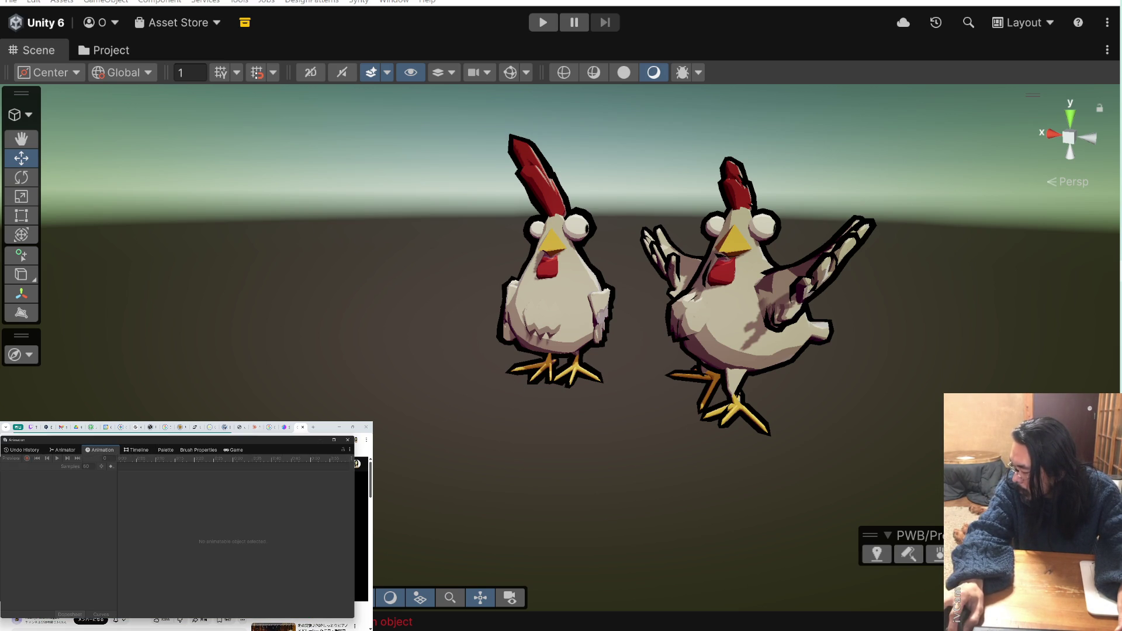
- Scrub the right chicken's dance clip to frame 62, then switch to the Mixamo preview
{"action": "left_click", "coordinate": [730, 281]}
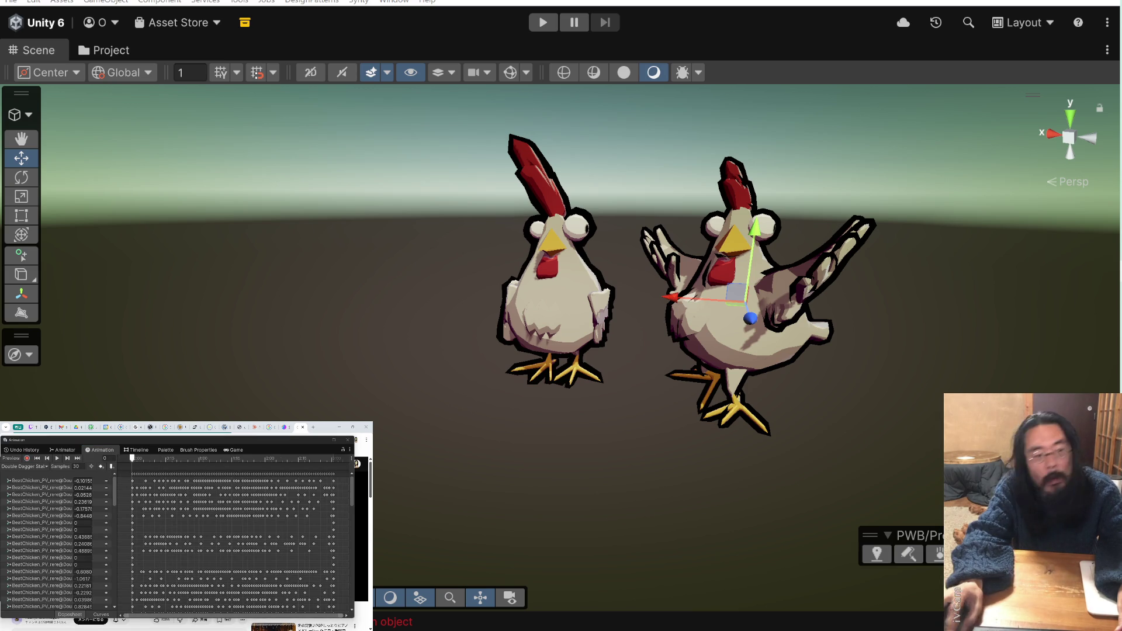
{"action": "mouse_move", "coordinate": [150, 461]}
{"action": "left_mouse_down"}
{"action": "mouse_move", "coordinate": [135, 461]}
{"action": "mouse_move", "coordinate": [345, 465]}
{"action": "mouse_move", "coordinate": [95, 471]}
{"action": "mouse_move", "coordinate": [322, 480]}
{"action": "left_mouse_up"}
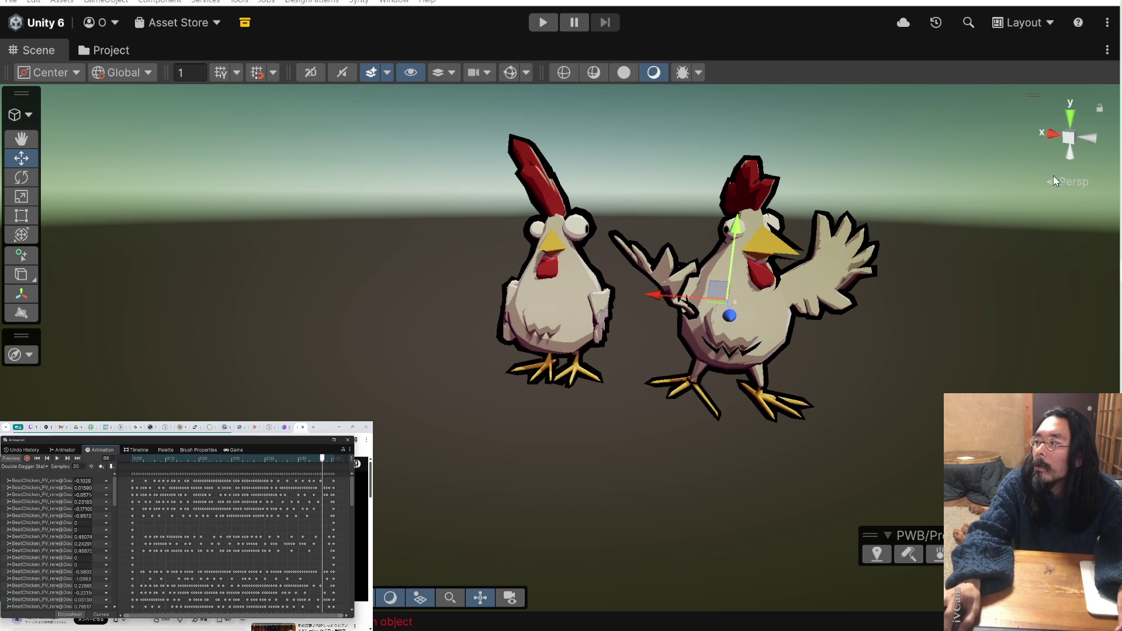
{"action": "key", "text": "alt+Tab"}
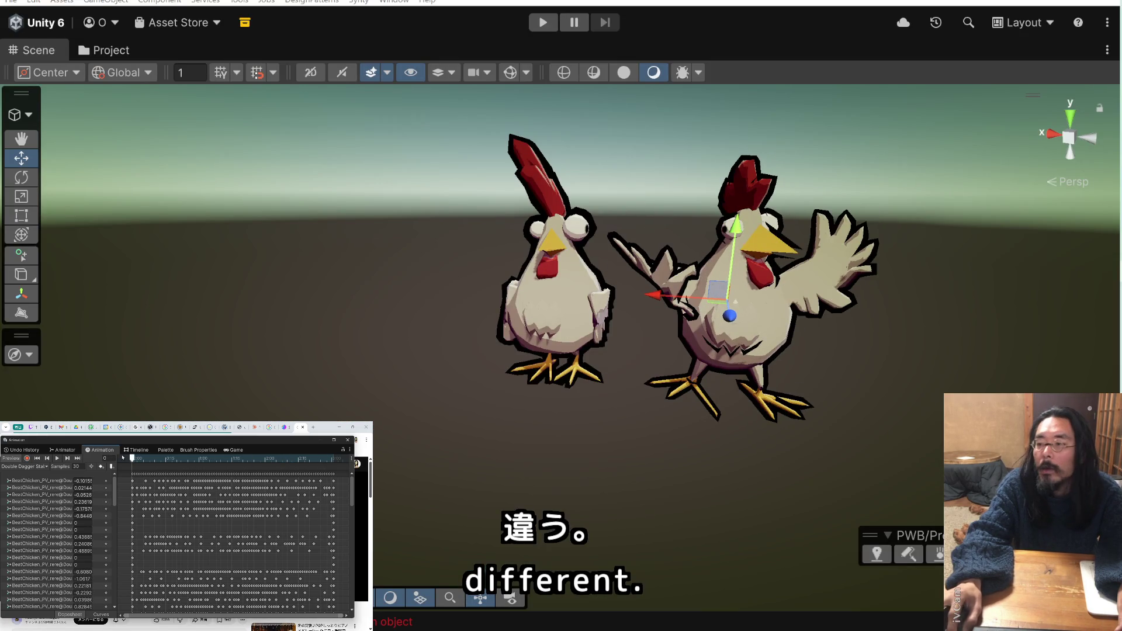
- Drag the right chicken's Animation playhead to frame 72
{"action": "mouse_move", "coordinate": [123, 457]}
{"action": "left_mouse_down"}
{"action": "mouse_move", "coordinate": [320, 471]}
{"action": "mouse_move", "coordinate": [228, 460]}
{"action": "left_mouse_up"}
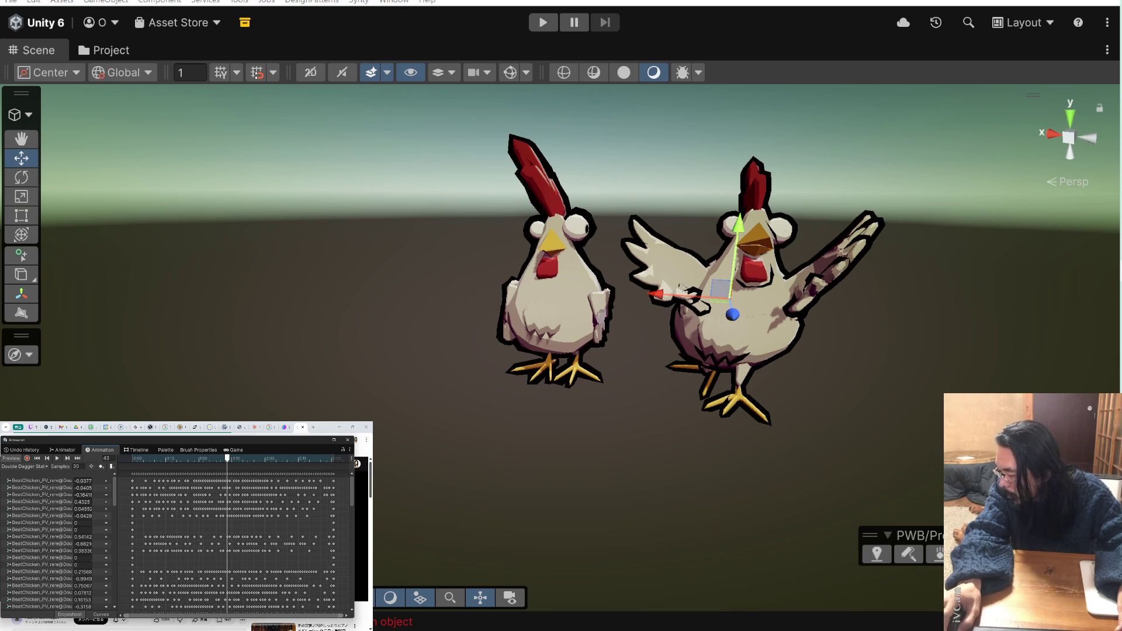
- Hide the left chicken, run and stop the game, and save the PV_shot scene changes
{"action": "left_click", "coordinate": [552, 281]}
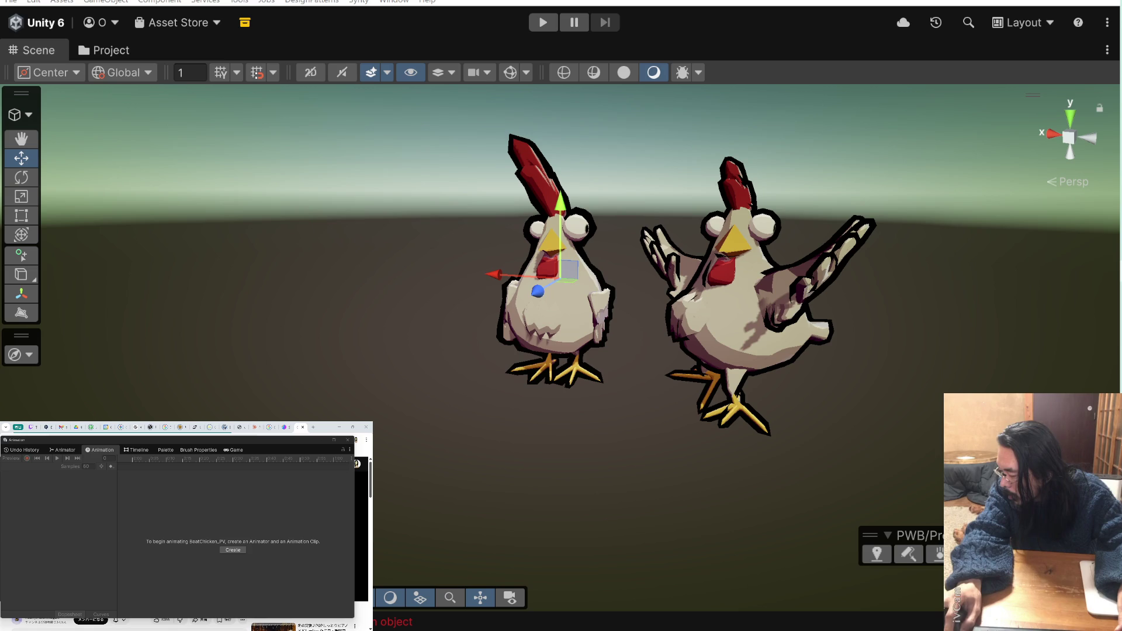
{"action": "key", "text": "alt+shift+a"}
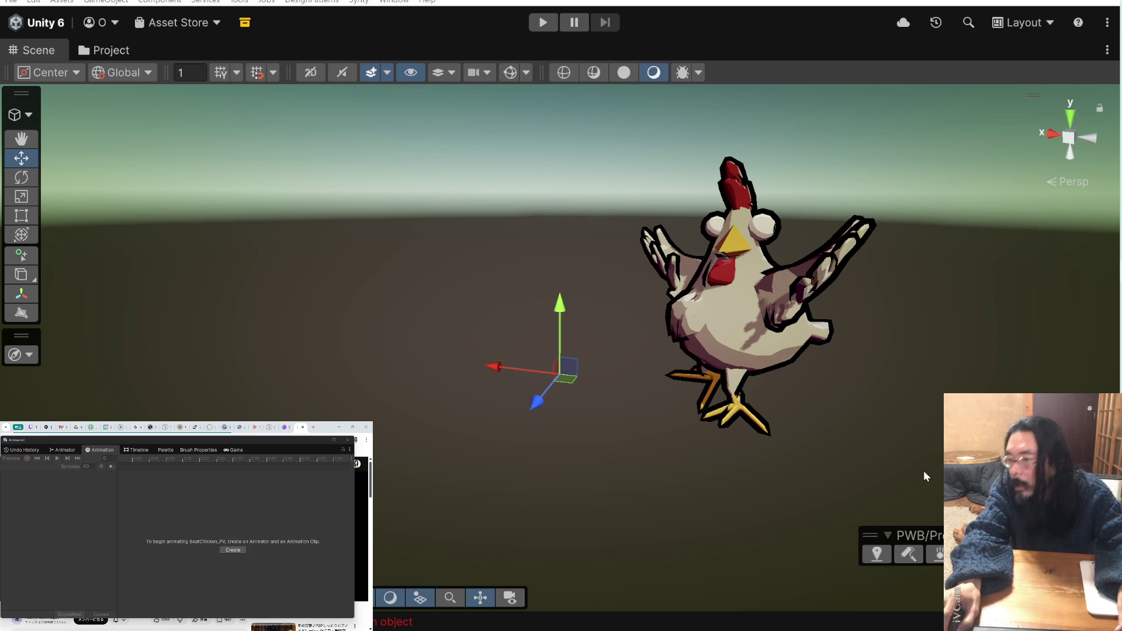
{"action": "left_click", "coordinate": [541, 23]}
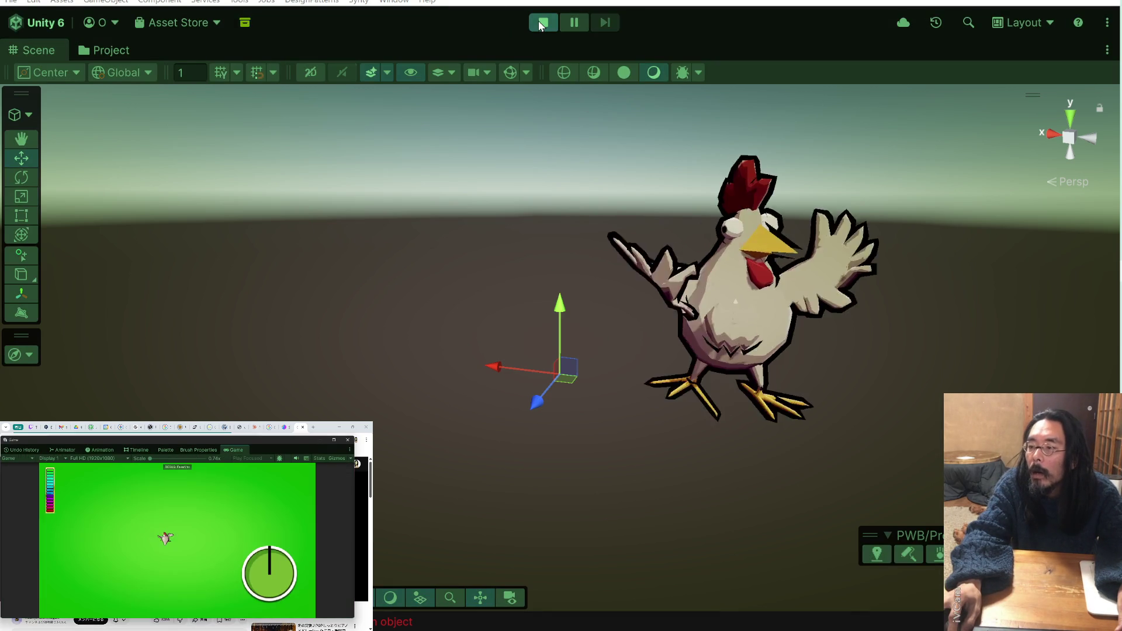
{"action": "left_click", "coordinate": [542, 23]}
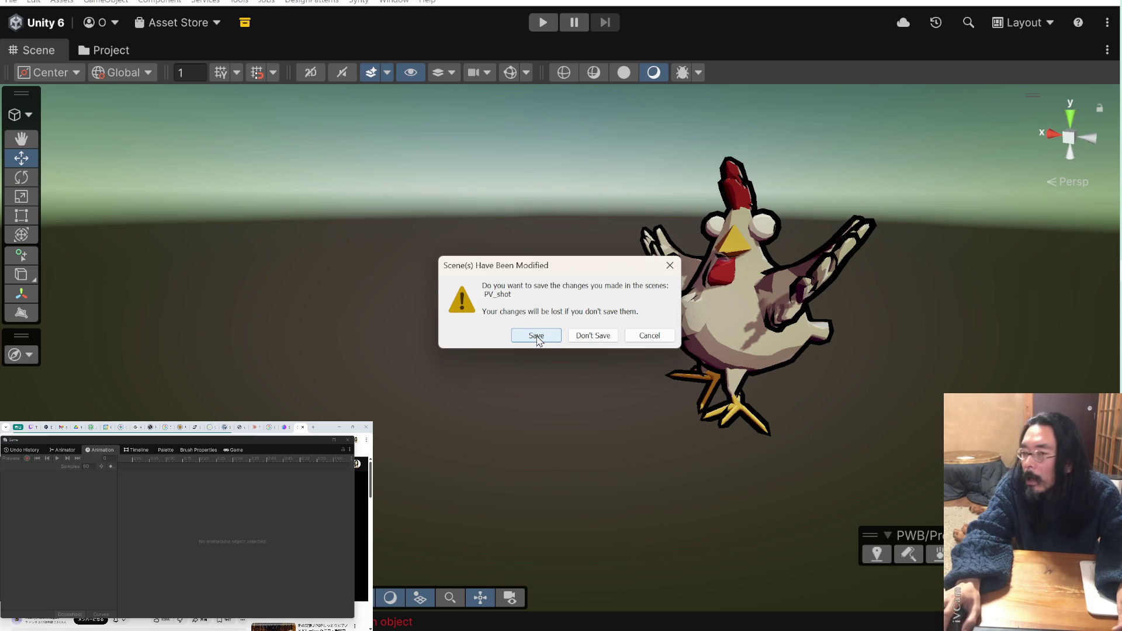
{"action": "left_click", "coordinate": [536, 337]}
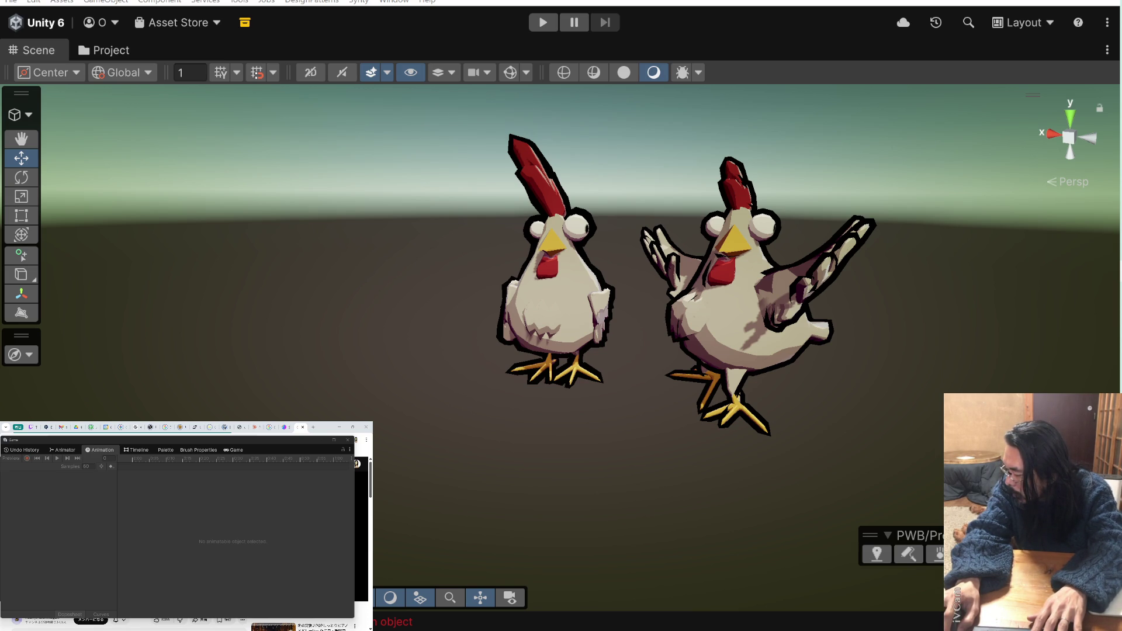
- Hide the original BeatChicken_PV chicken, select BeatChicken_Humanoid_PV, and start the game
{"action": "left_click", "coordinate": [555, 280]}
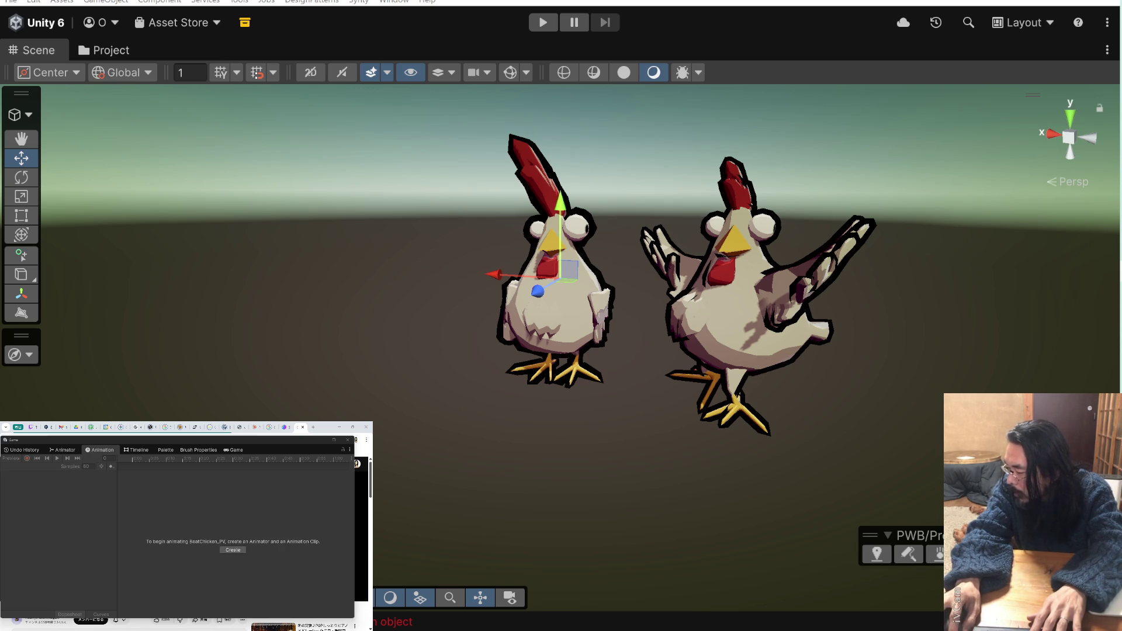
{"action": "key", "text": "alt+shift+a"}
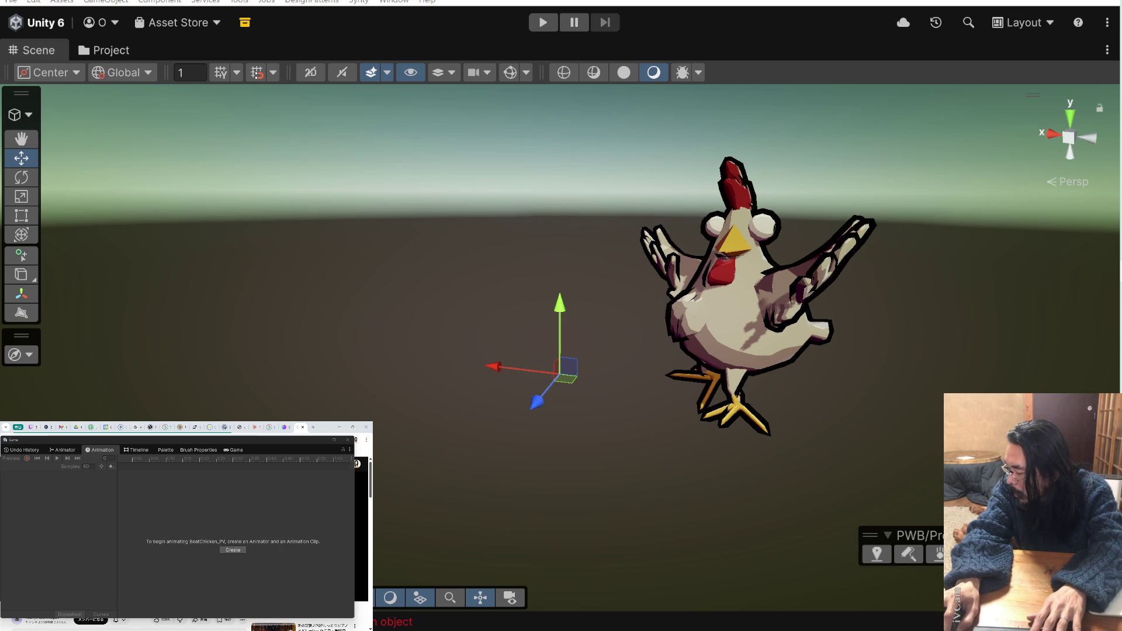
{"action": "left_click", "coordinate": [736, 292]}
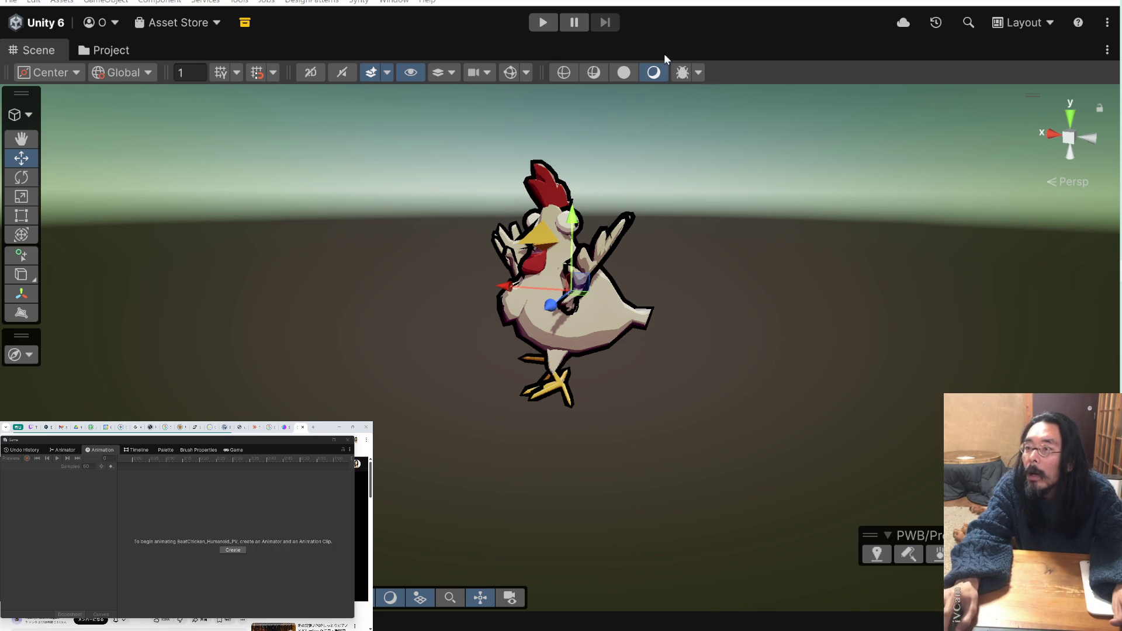
{"action": "left_click", "coordinate": [547, 23]}
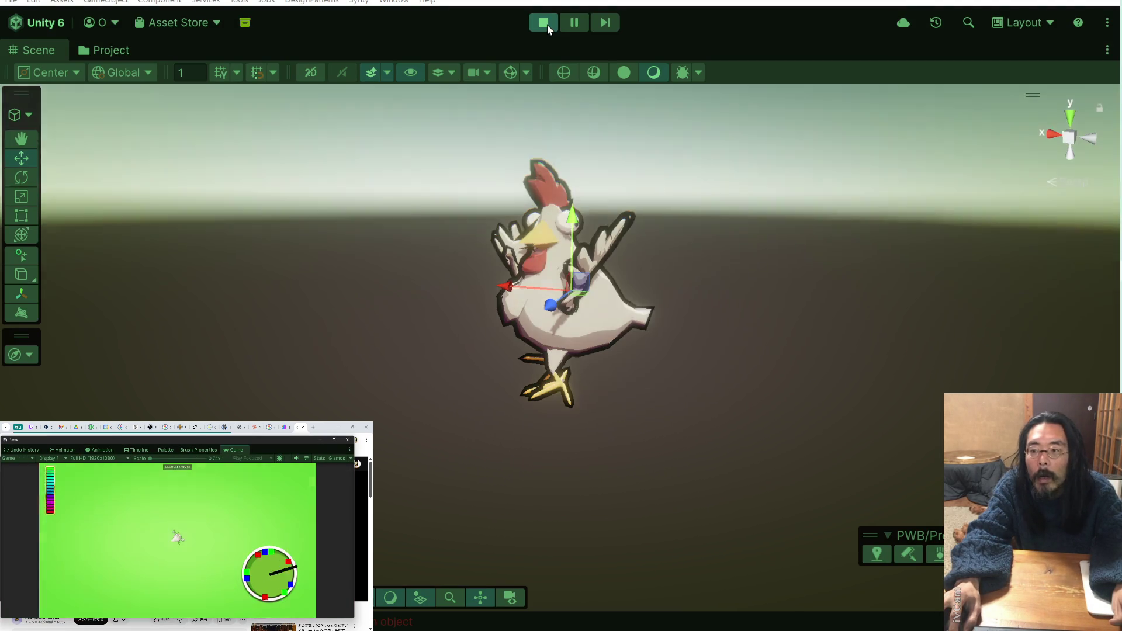
{"action": "left_click", "coordinate": [546, 24]}
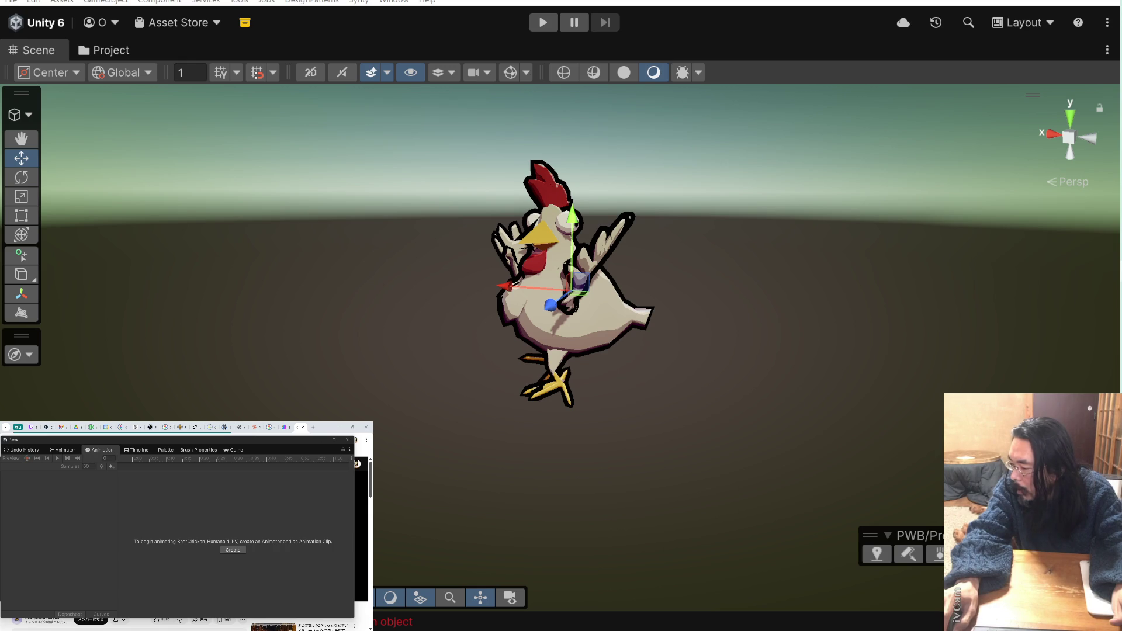
{"action": "left_click", "coordinate": [559, 373]}
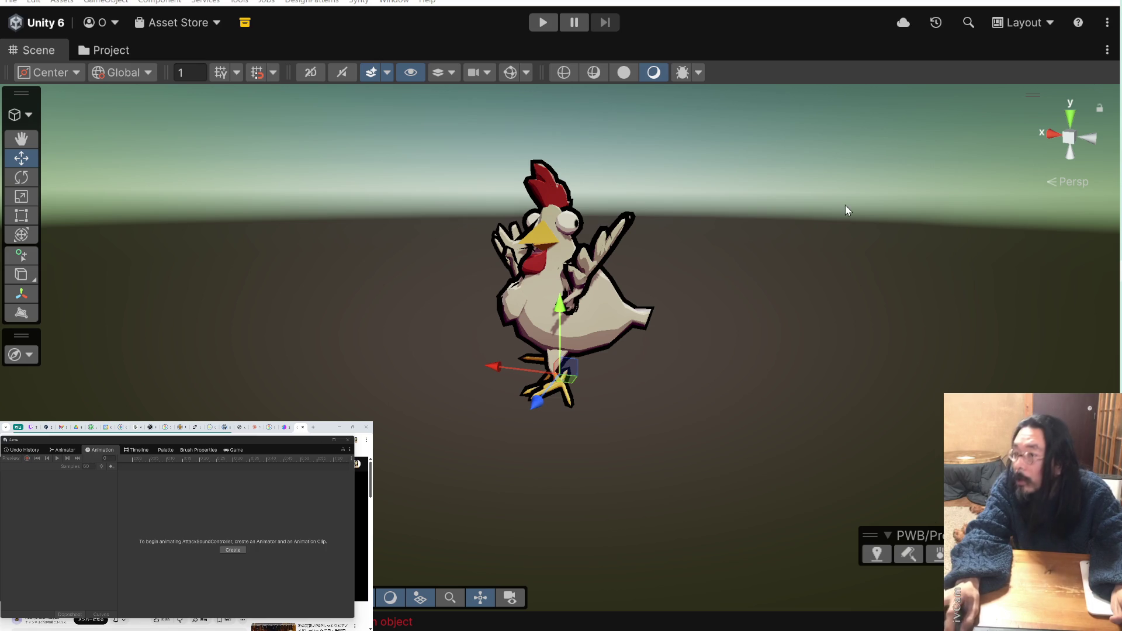
{"action": "left_click", "coordinate": [536, 23]}
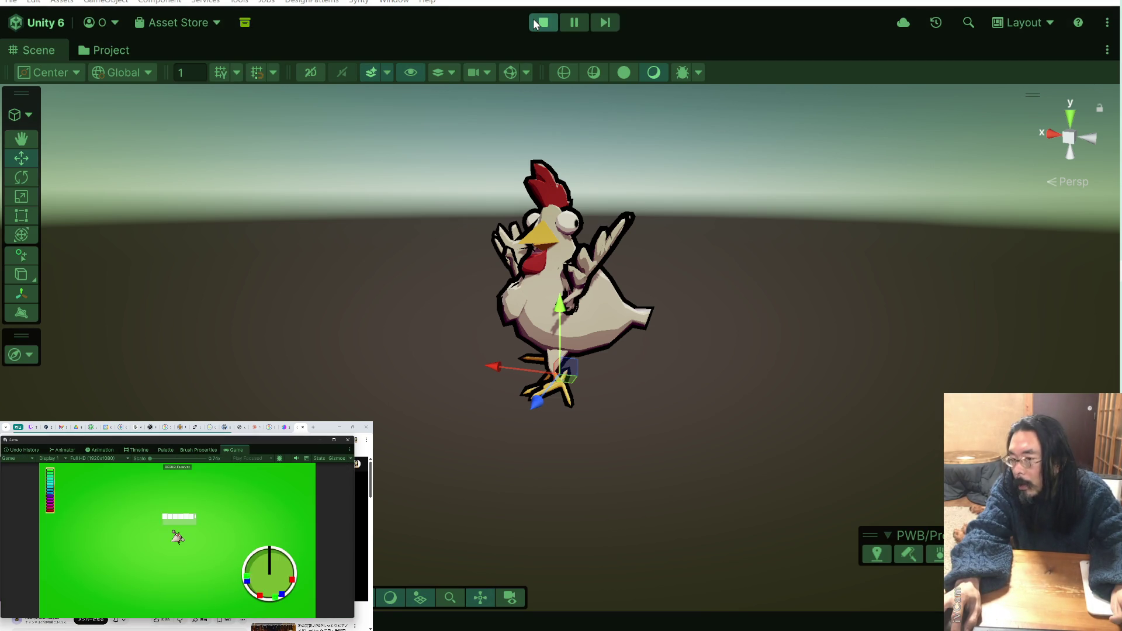
{"action": "left_click", "coordinate": [535, 23]}
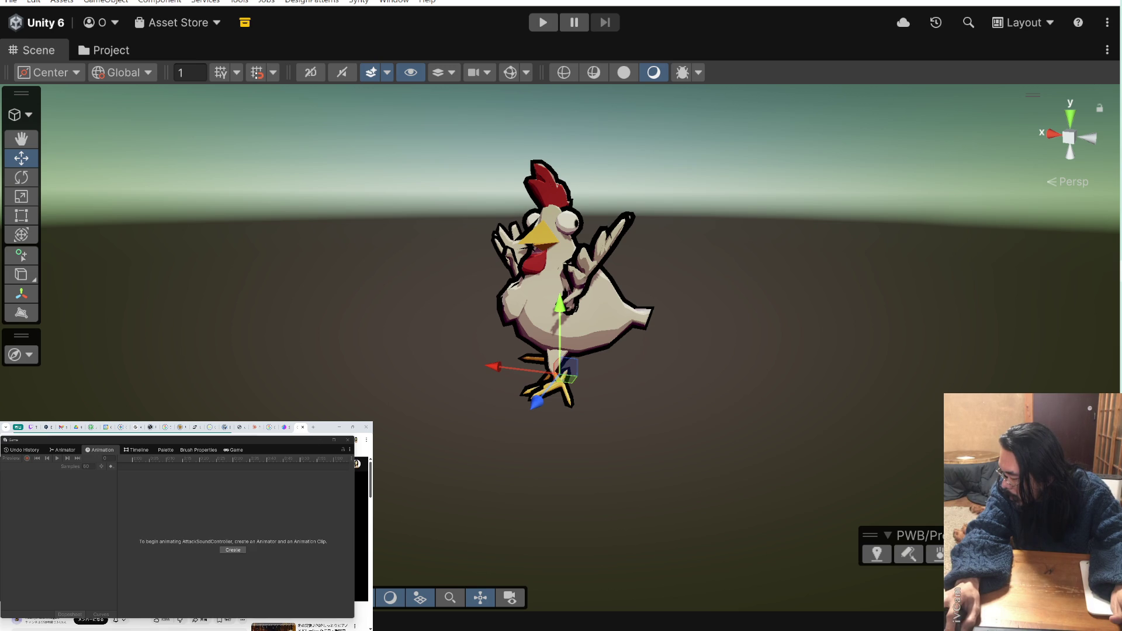
{"action": "left_click", "coordinate": [563, 280]}
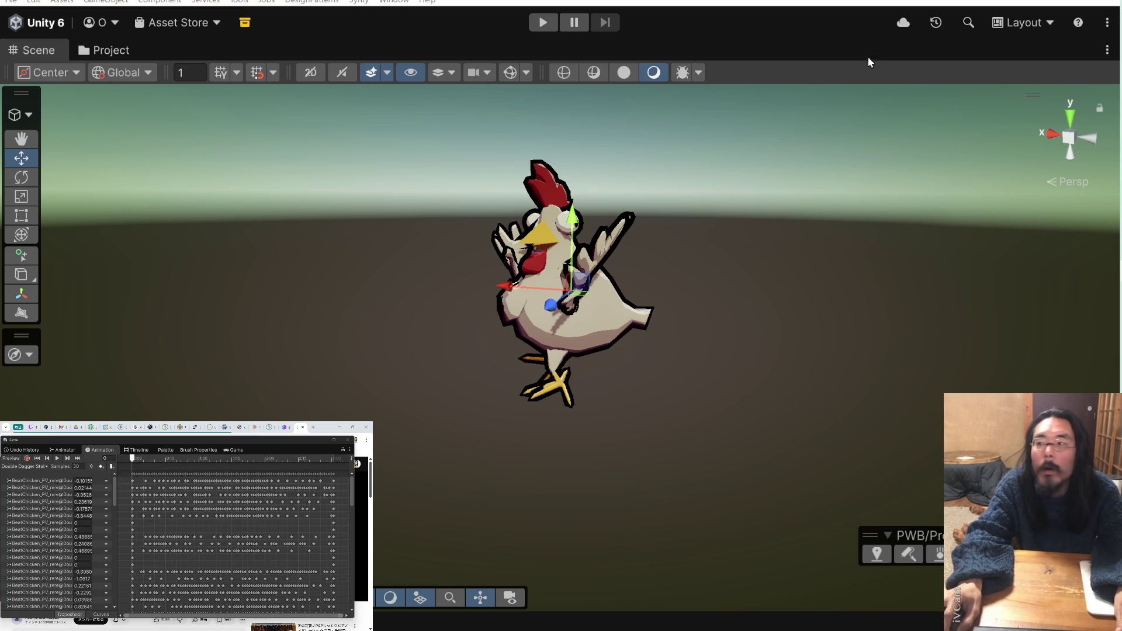
{"action": "left_click", "coordinate": [532, 22]}
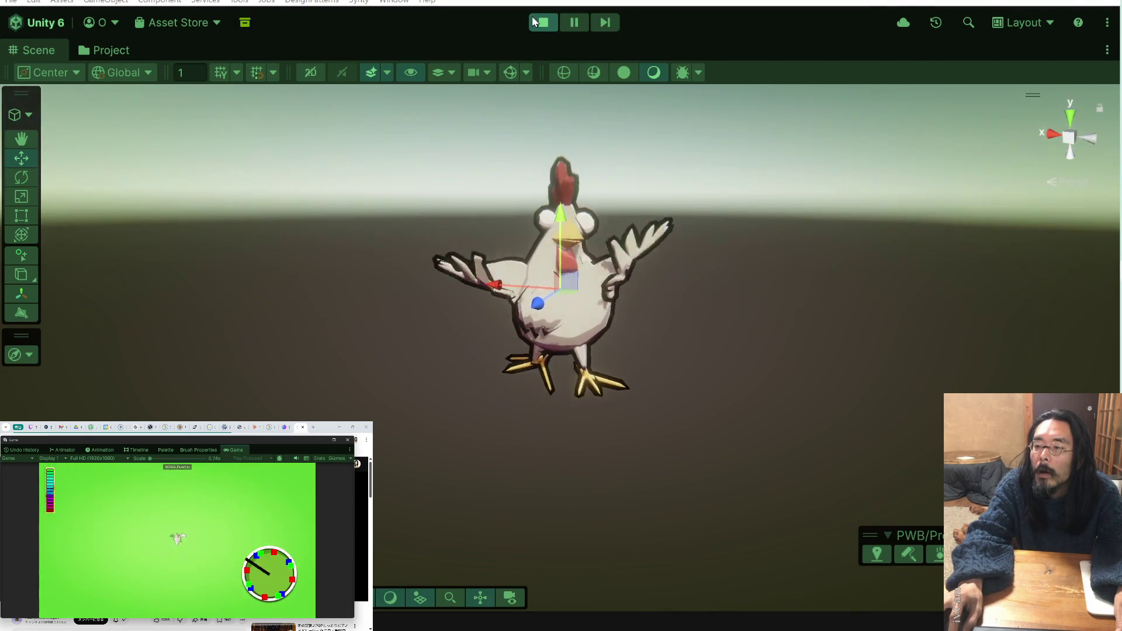
{"action": "left_click", "coordinate": [535, 22]}
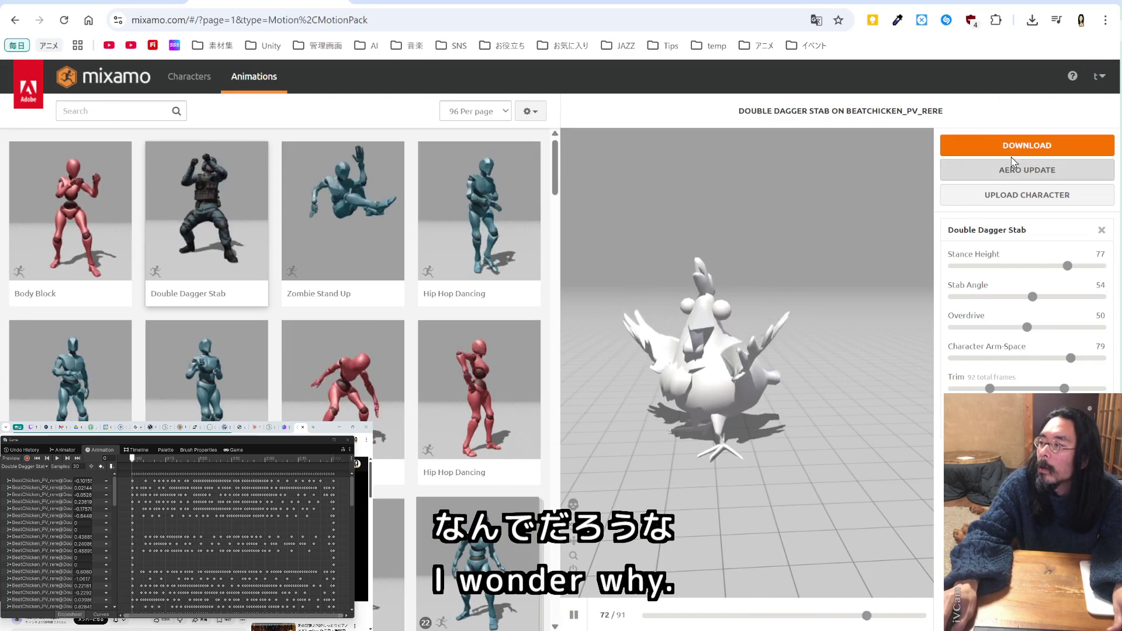
- Download Double Dagger Stab as FBX for Unity, 30 fps, with keyframe reduction set to none
{"action": "left_click", "coordinate": [1011, 146]}
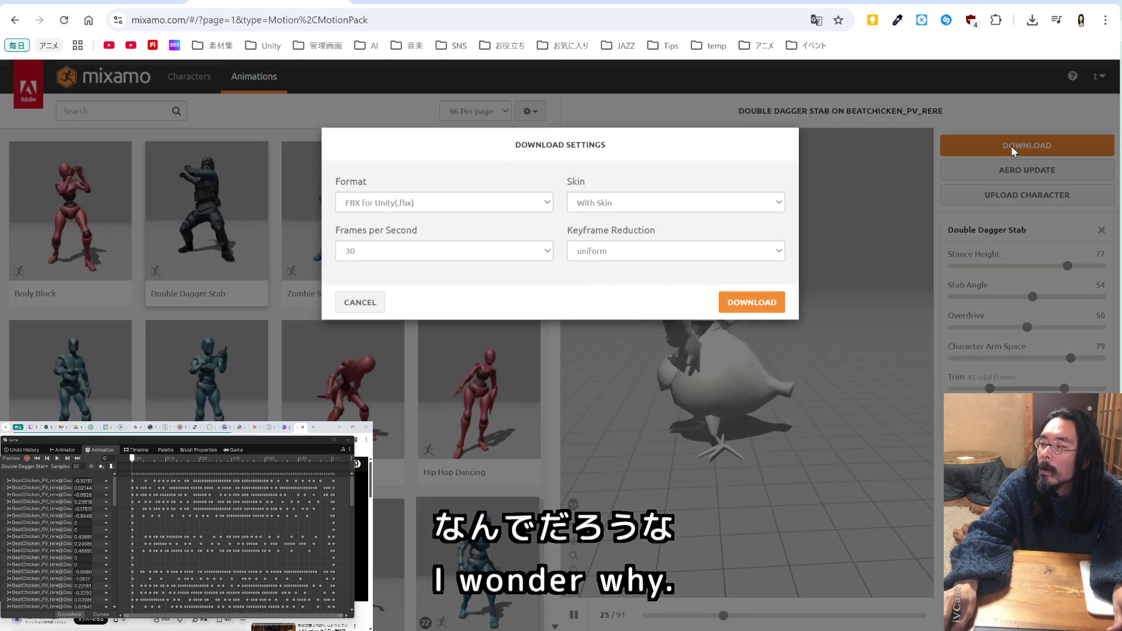
{"action": "left_click", "coordinate": [588, 258]}
{"action": "left_click", "coordinate": [591, 265]}
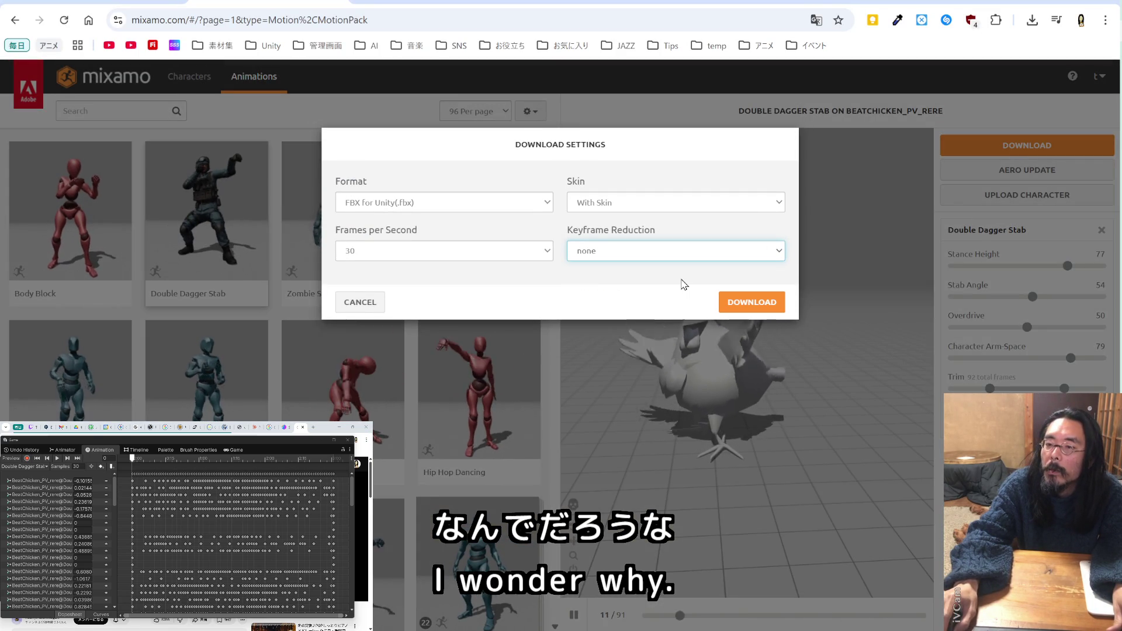
{"action": "left_click", "coordinate": [750, 304]}
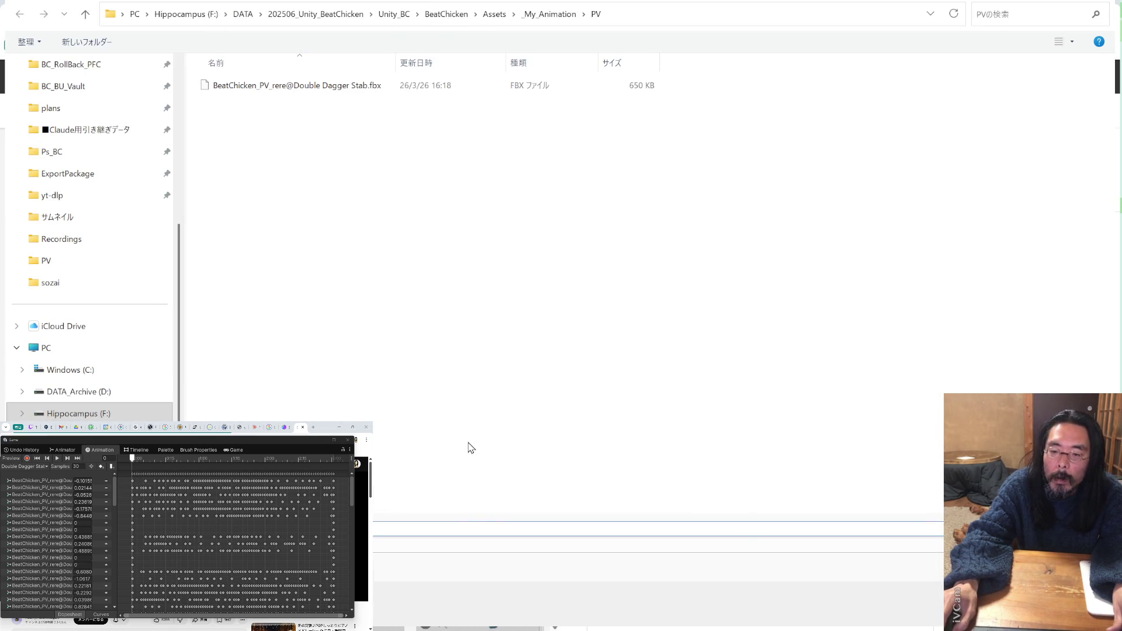
- Save the Double Dagger Stab FBX into Assets/_My_Animation/PV and return to Unity
{"action": "left_click", "coordinate": [899, 581]}
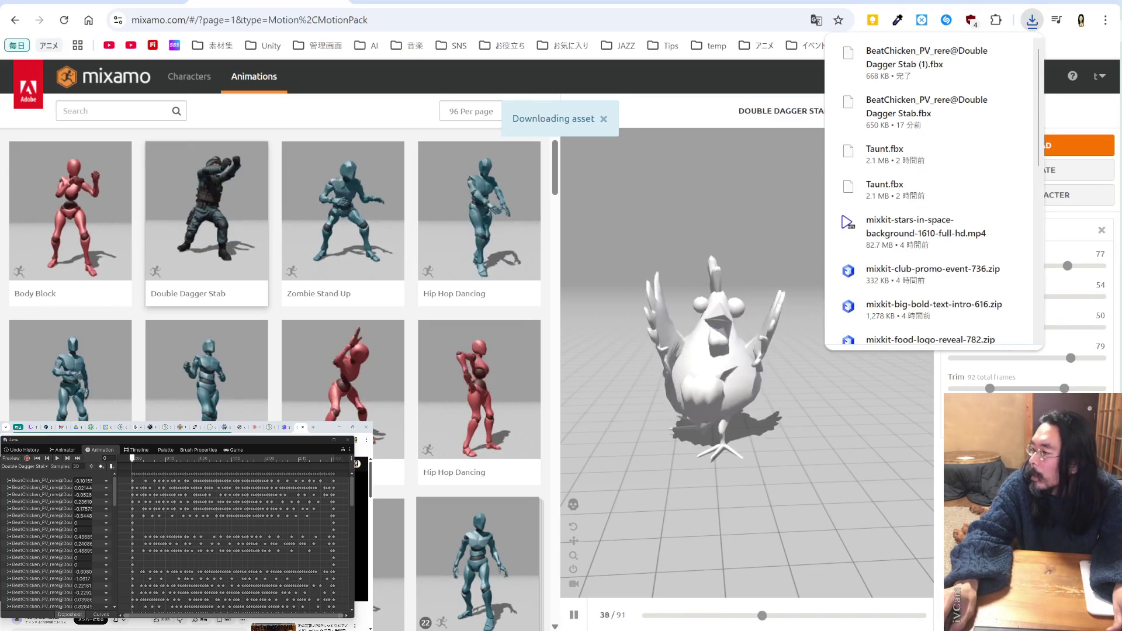
{"action": "key", "text": "alt+Tab"}
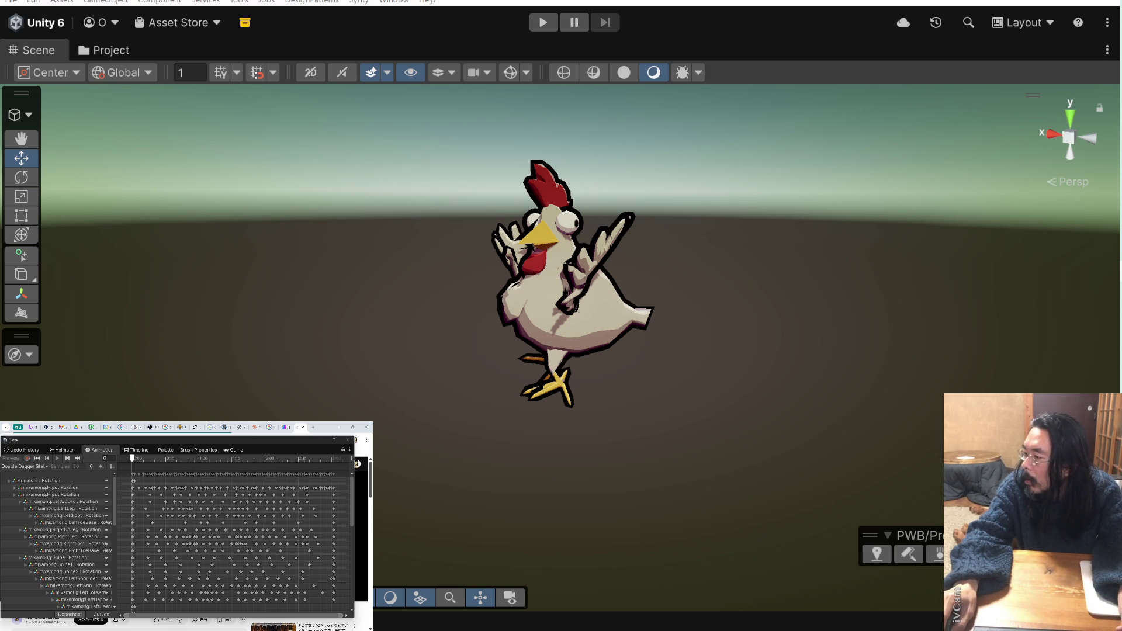
- Delete Double Dagger Stab (1).anim and show the chicken's Animator Base Layer graph
{"action": "key", "text": "Delete"}
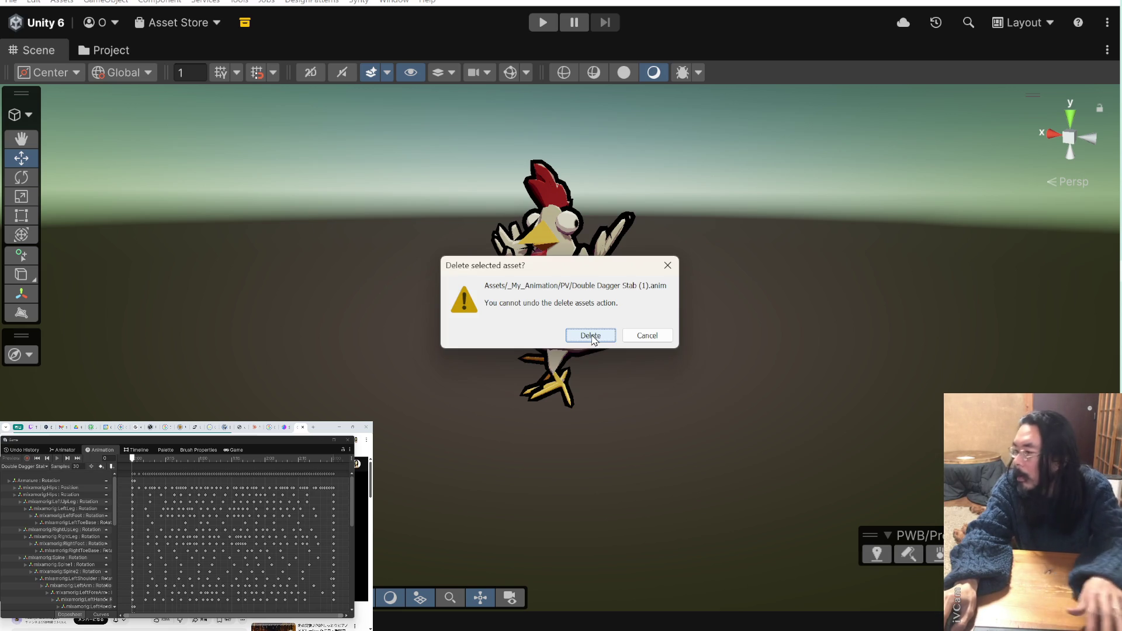
{"action": "left_click", "coordinate": [591, 336]}
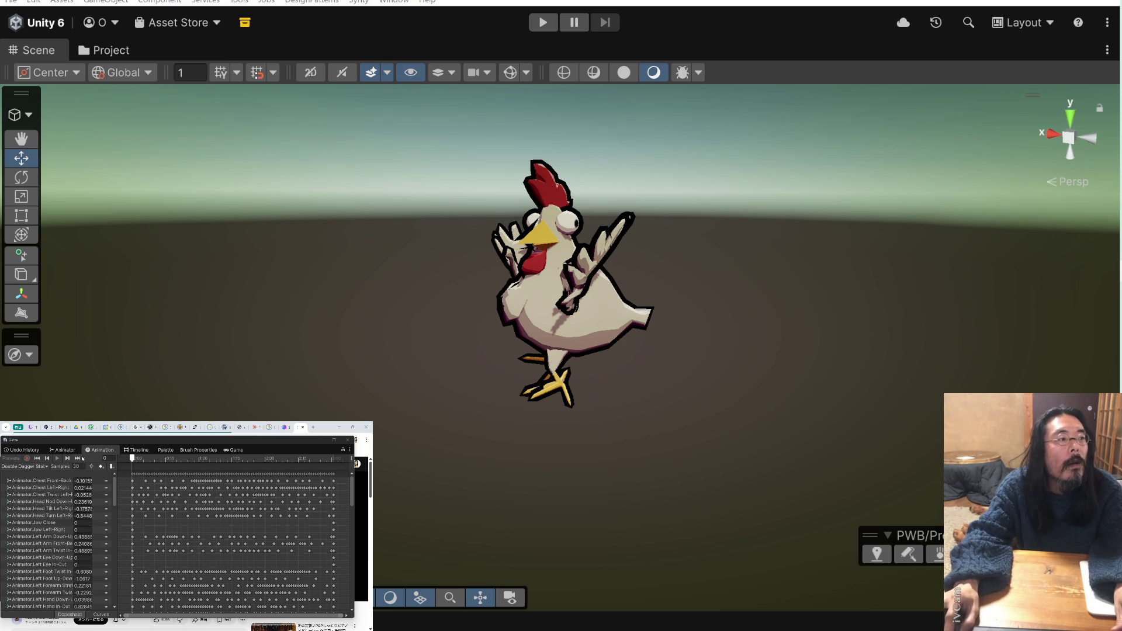
{"action": "left_click", "coordinate": [65, 450]}
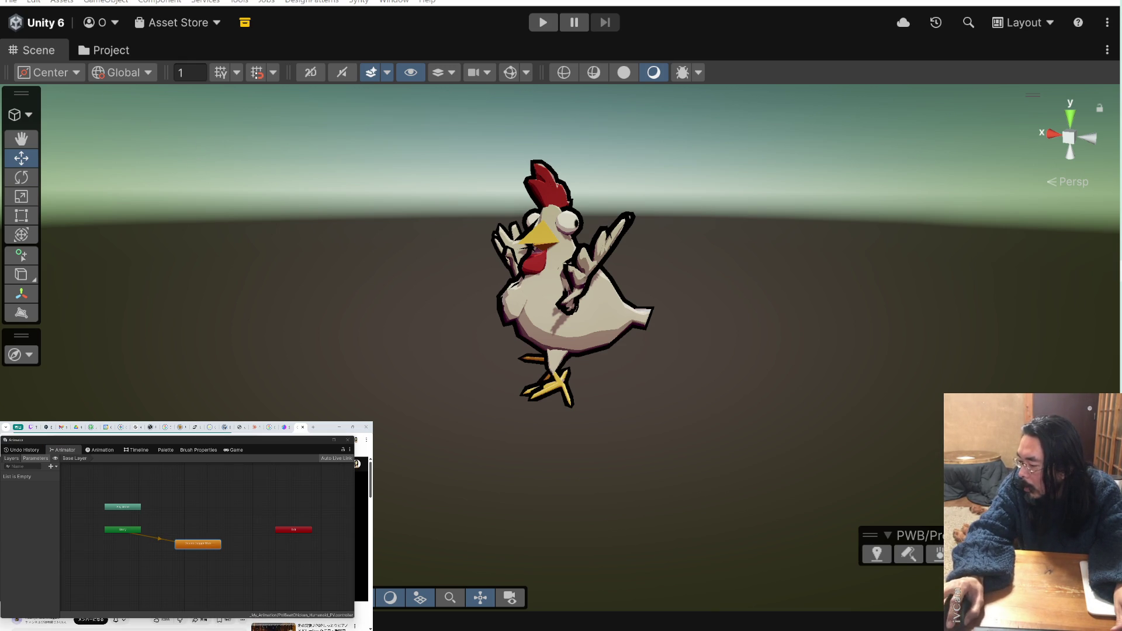
{"action": "left_click", "coordinate": [543, 24]}
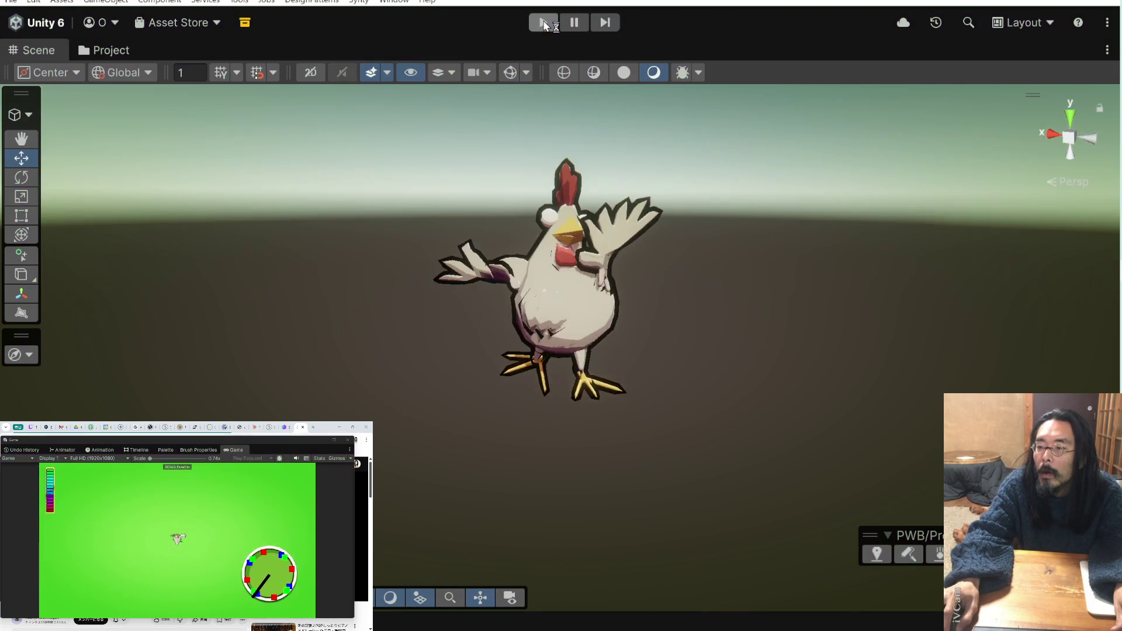
{"action": "left_click", "coordinate": [543, 23]}
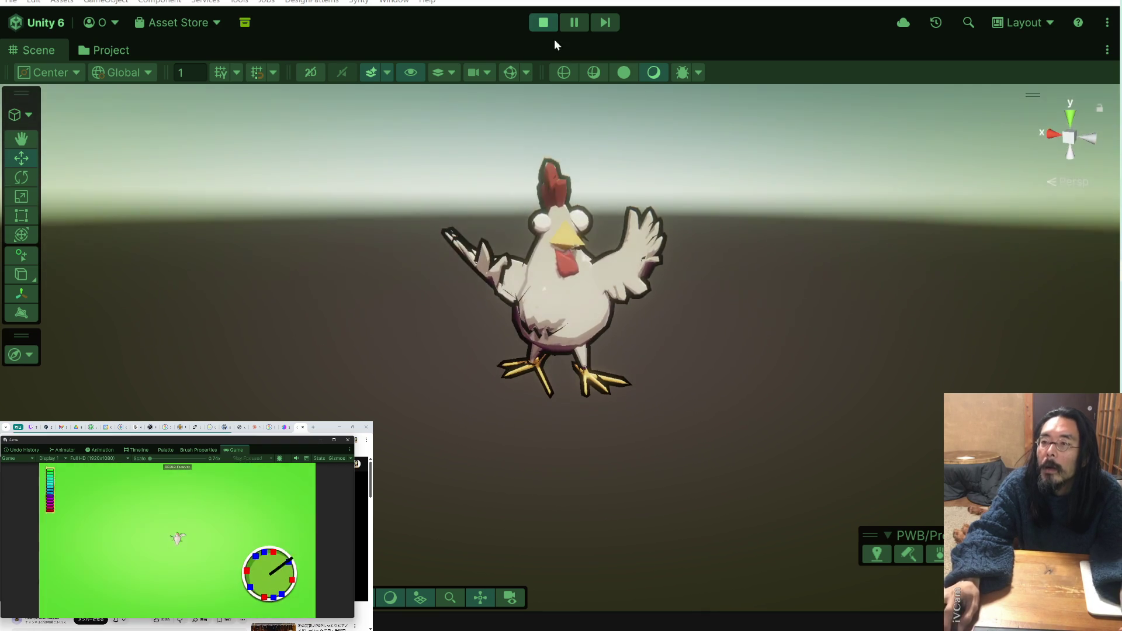
{"action": "left_click", "coordinate": [552, 27]}
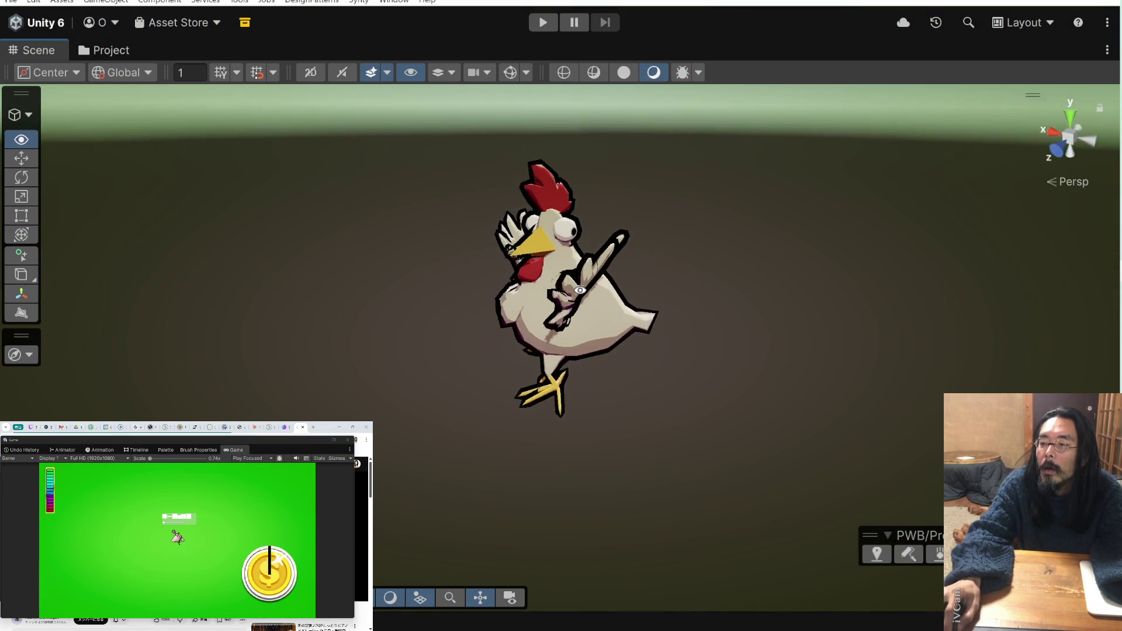
{"action": "key", "text": "w"}
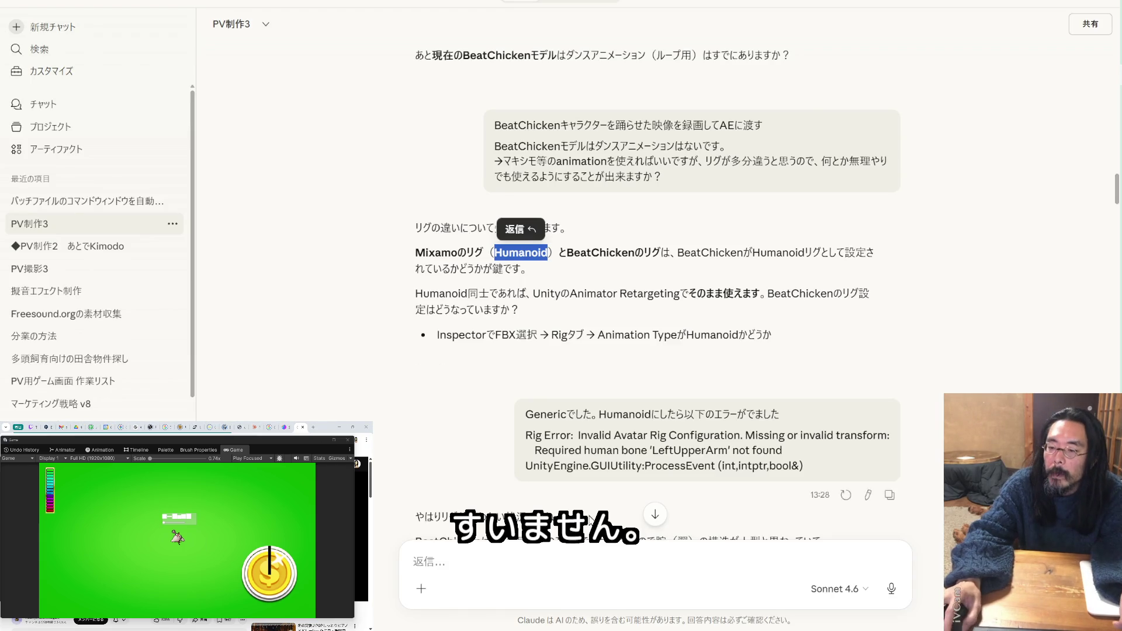
- Start a Claude message reading '動きました！ですが、'
{"action": "scroll", "coordinate": [591, 511], "scroll_direction": "down", "scroll_amount": 20}
{"action": "scroll", "coordinate": [655, 292], "scroll_direction": "down", "scroll_amount": 15}
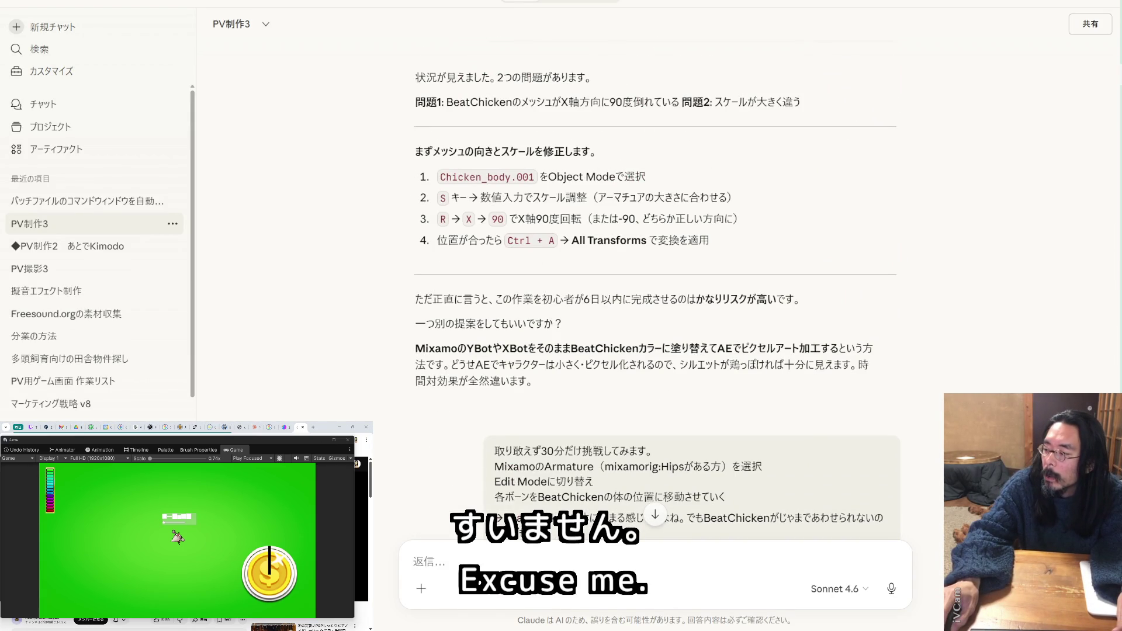
{"action": "scroll", "coordinate": [719, 529], "scroll_direction": "down", "scroll_amount": 10}
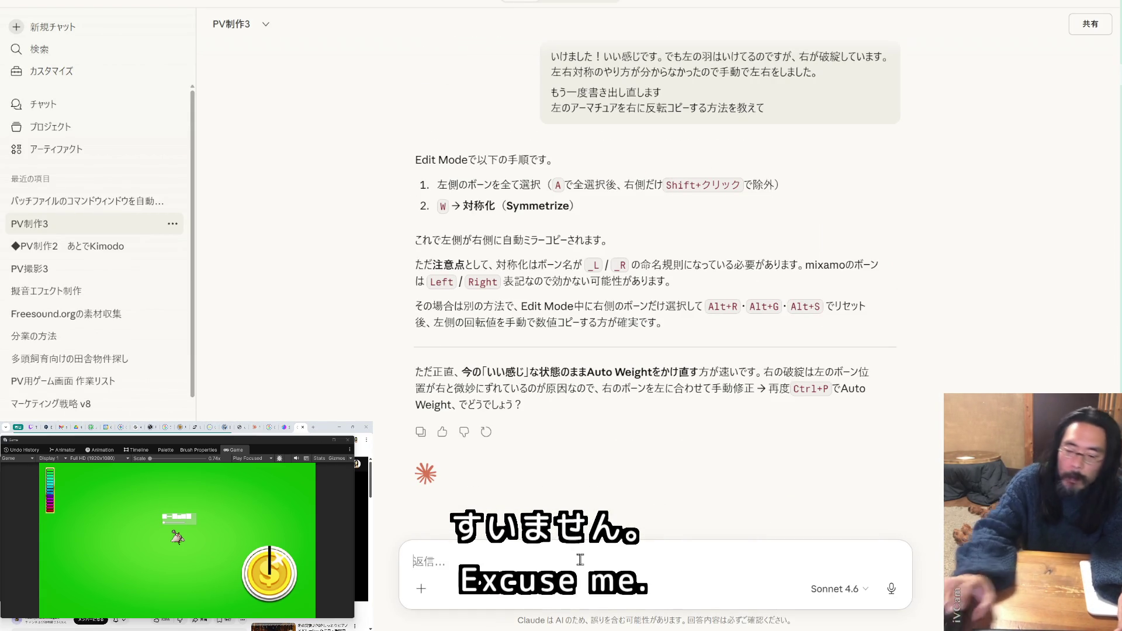
{"action": "type", "text": "うごkきました！"}
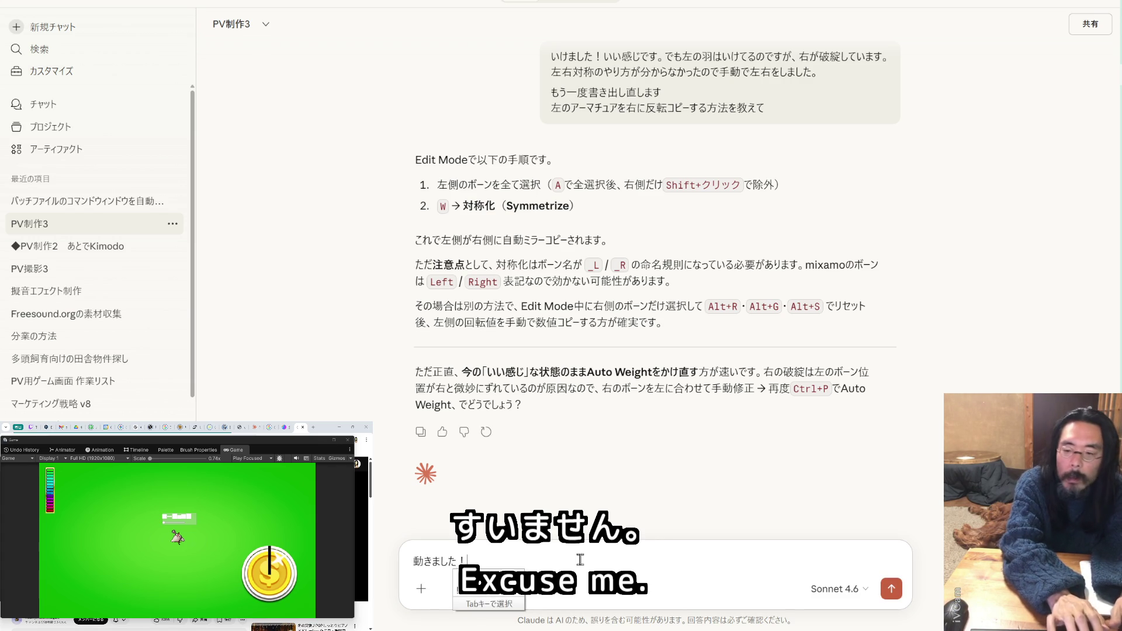
{"action": "key", "text": "Return"}
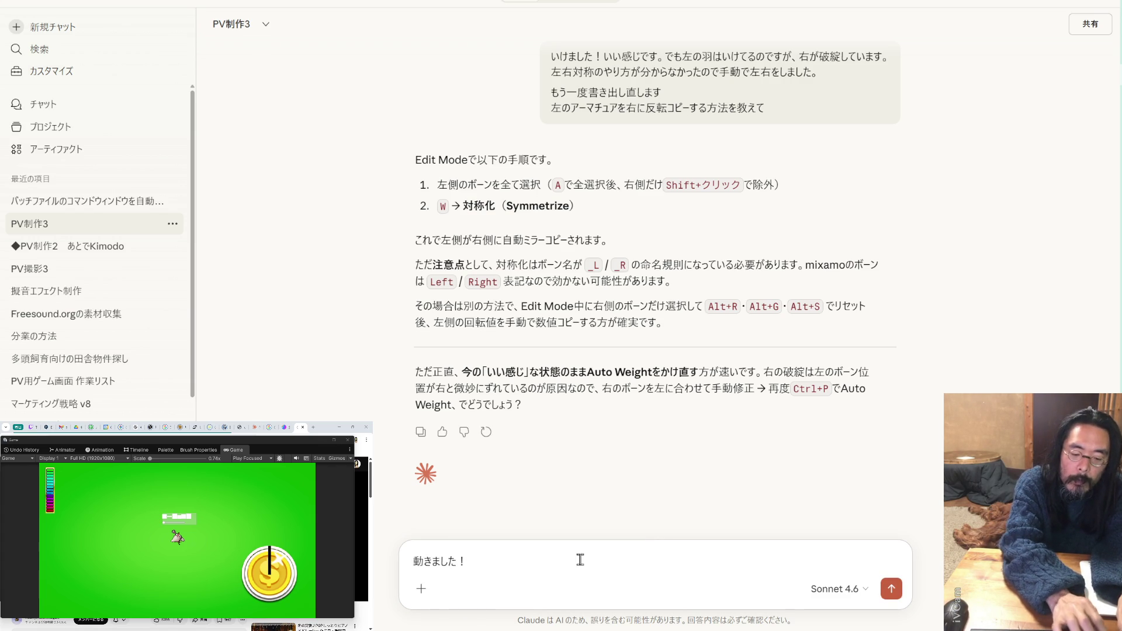
{"action": "type", "text": "ですが、"}
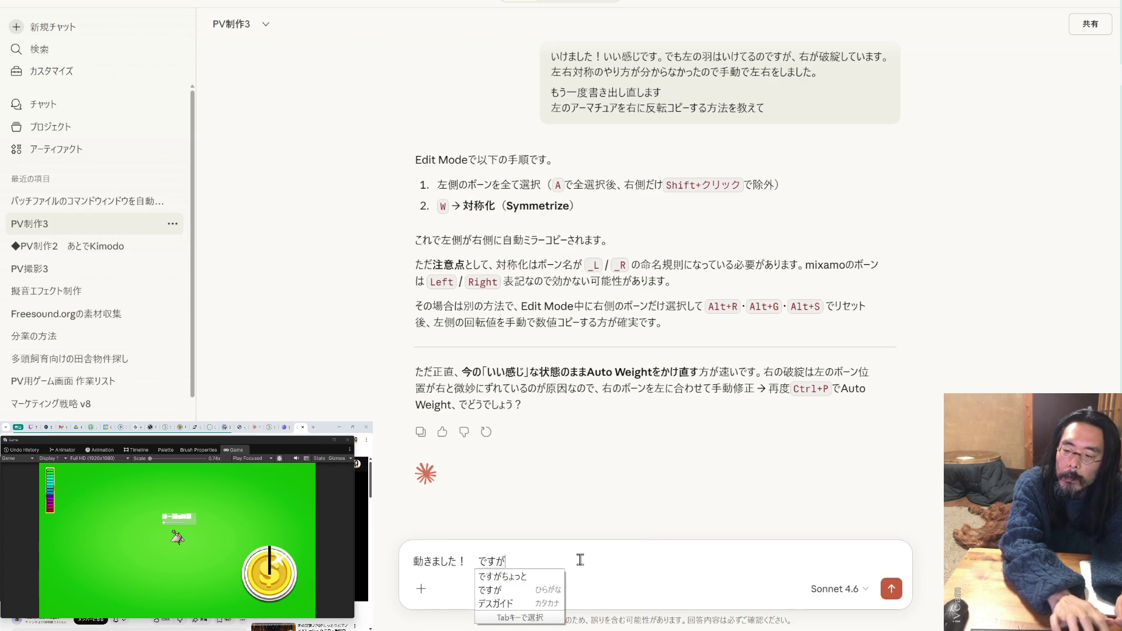
{"action": "key", "text": "Return"}
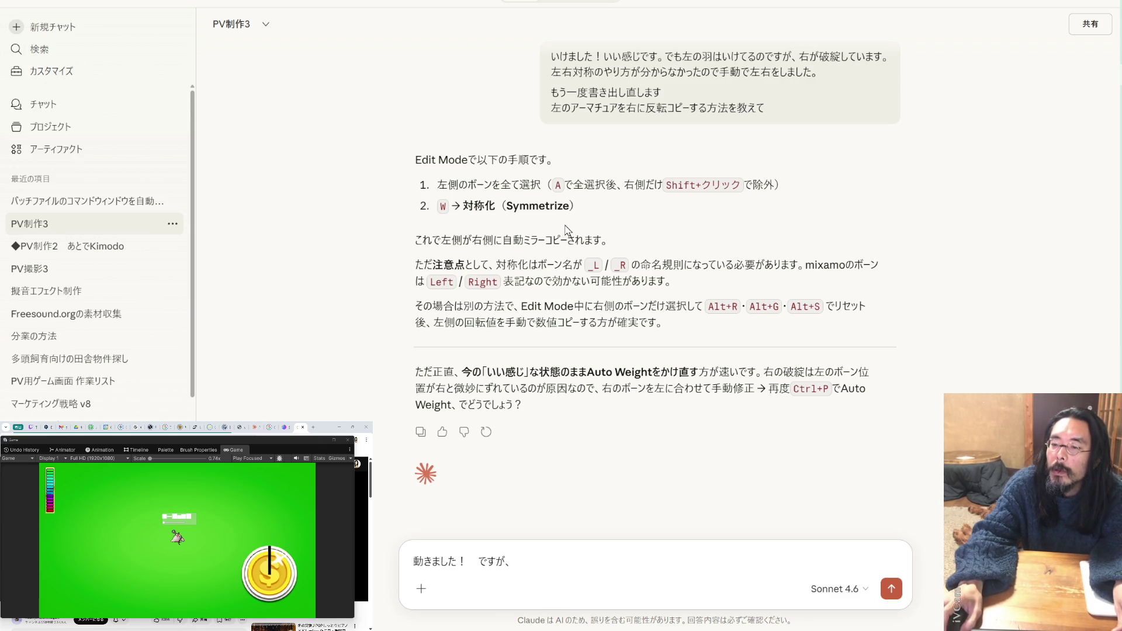
- Scroll up to reread the earlier rigging instructions, then go to the Mixamo page
{"action": "scroll", "coordinate": [592, 229], "scroll_direction": "up", "scroll_amount": 4}
{"action": "mouse_move", "coordinate": [592, 229]}
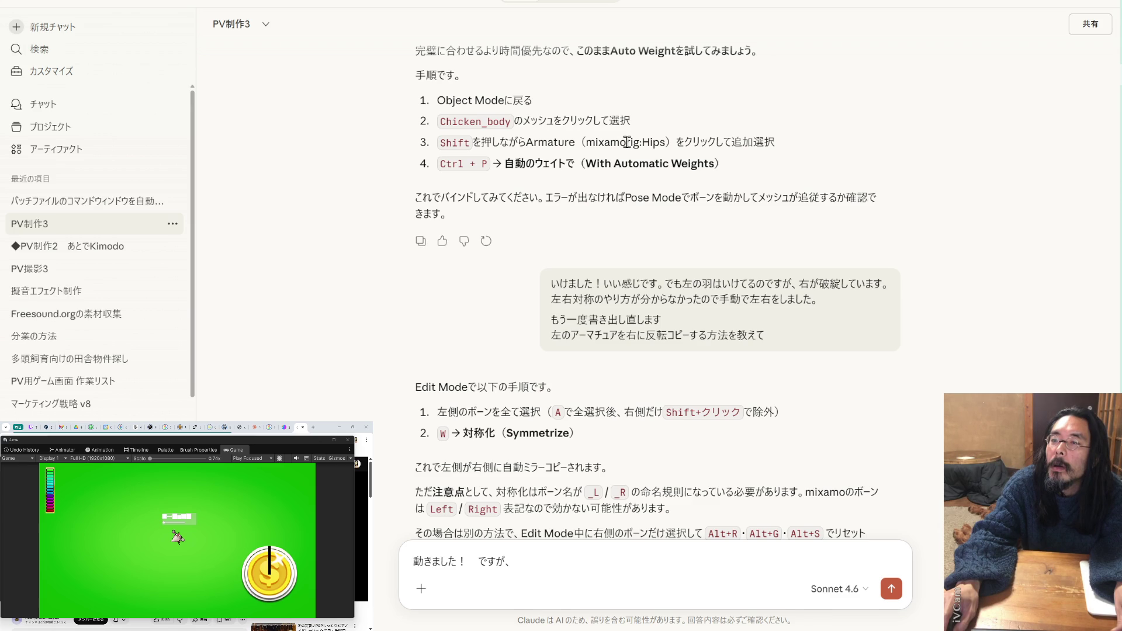
{"action": "scroll", "coordinate": [626, 142], "scroll_direction": "up", "scroll_amount": 4}
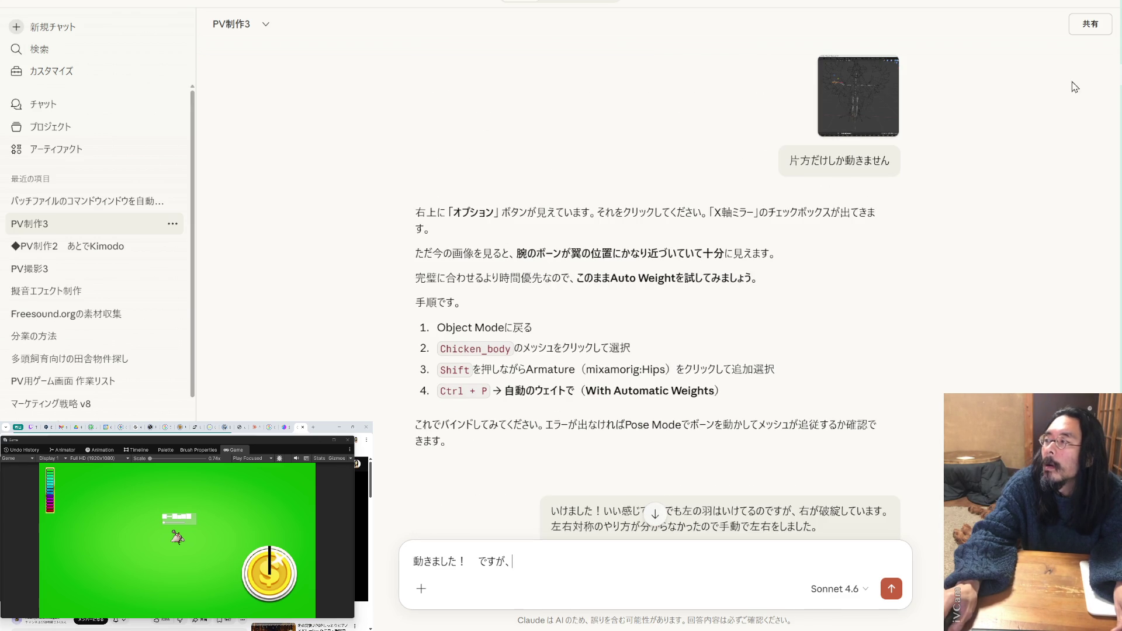
{"action": "key", "text": "alt+Tab"}
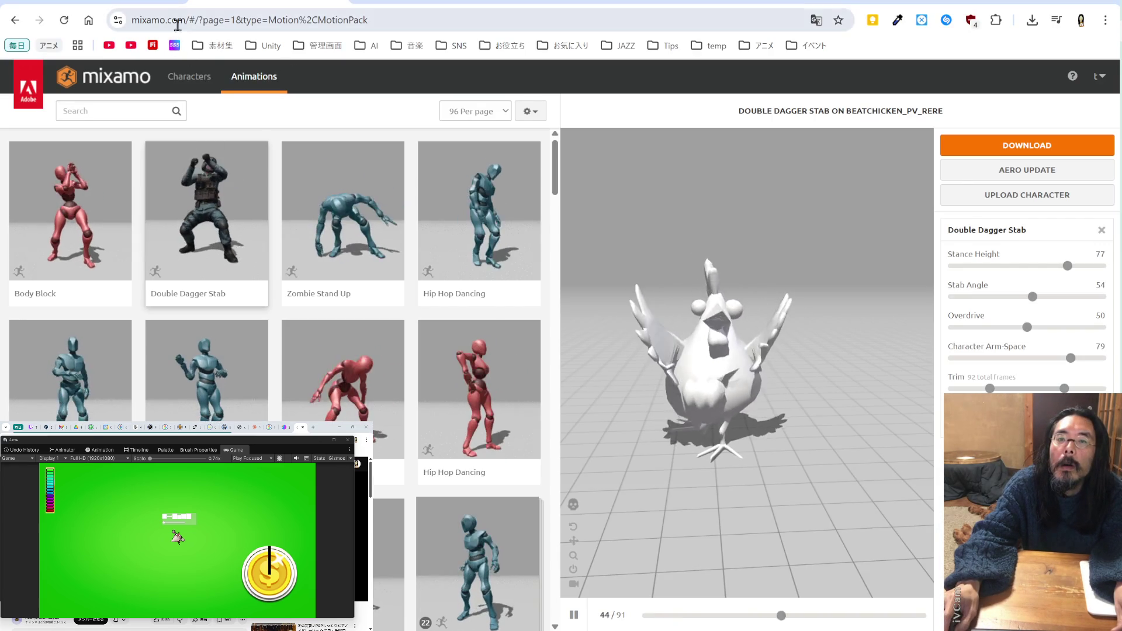
- Copy 'mixamo' from the Mixamo page address and paste it into the Claude draft, continuing with '.上のアニメ'
{"action": "double_click", "coordinate": [149, 20]}
{"action": "key", "text": "ctrl+c"}
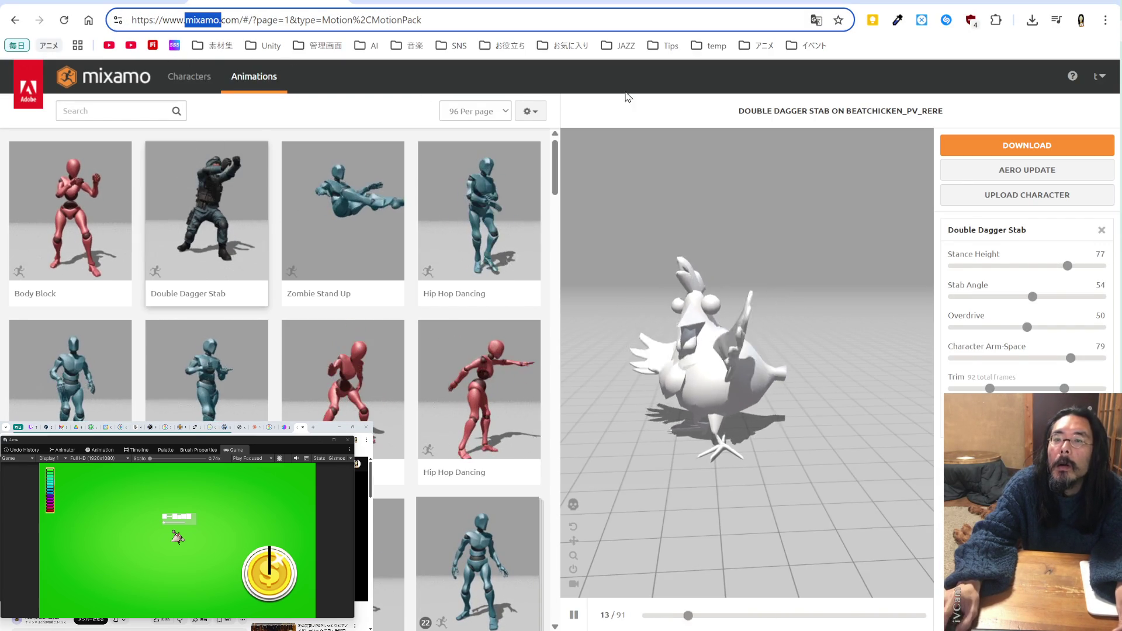
{"action": "key", "text": "alt+Tab"}
{"action": "key", "text": "ctrl+v"}
{"action": "type", "text": ".上のあにme"}
- Finish the Claude draft with 'アニメの動きと、Unityに持ってきた際の動きが違います。'
{"action": "key", "text": "space"}
{"action": "type", "text": "のつ"}
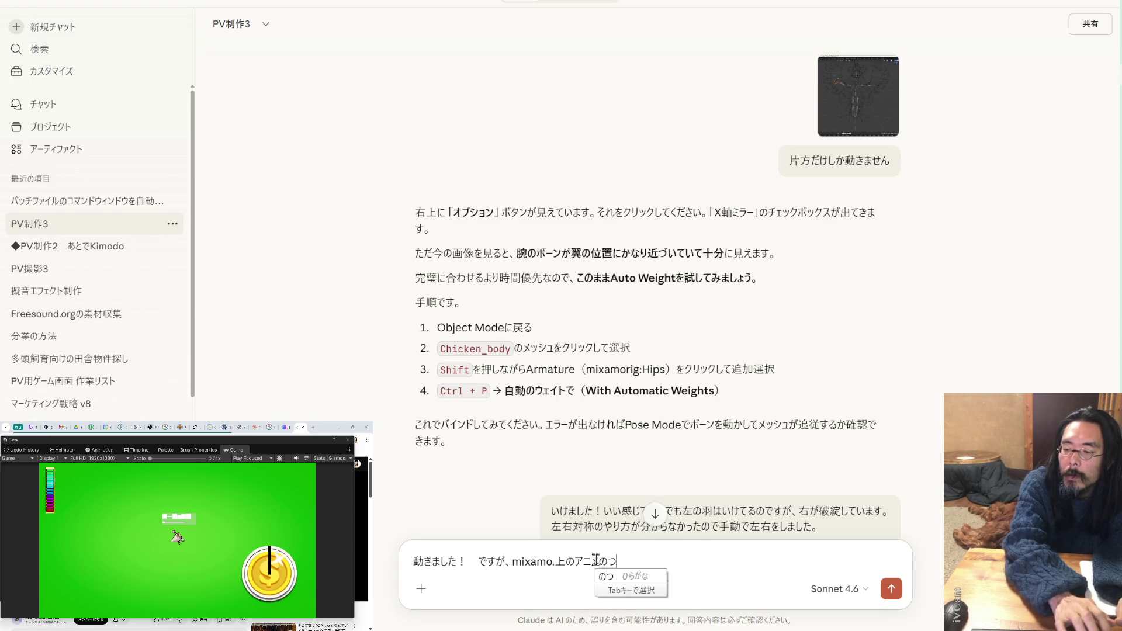
{"action": "type", "text": "u動きと、"}
{"action": "key", "text": "Return"}
{"action": "type", "text": "Unityd"}
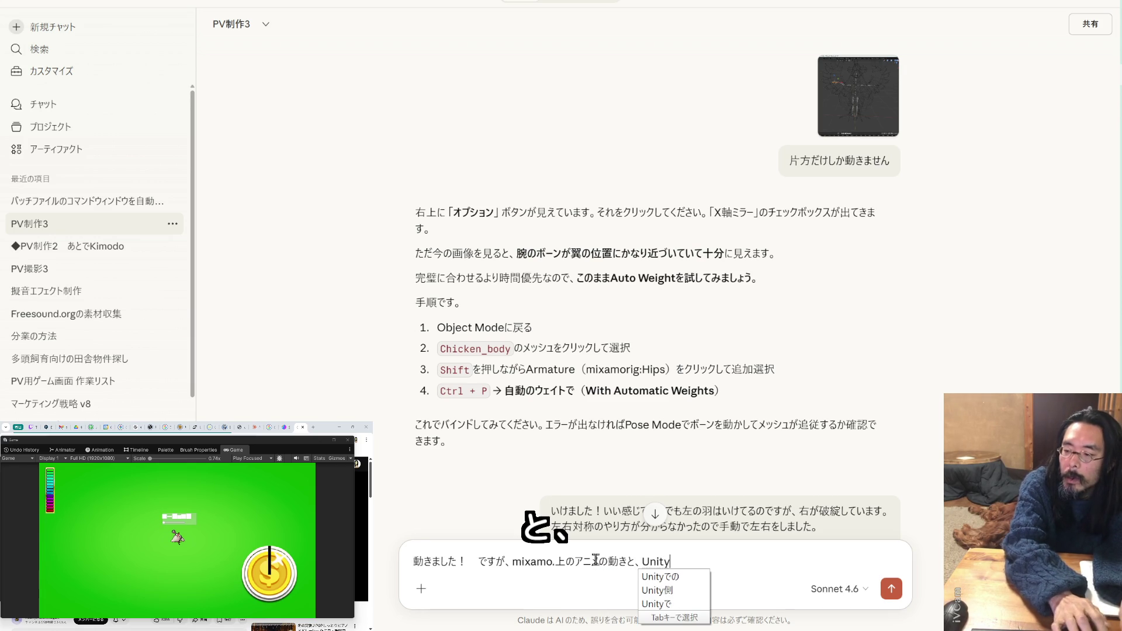
{"action": "key", "text": "BackSpace"}
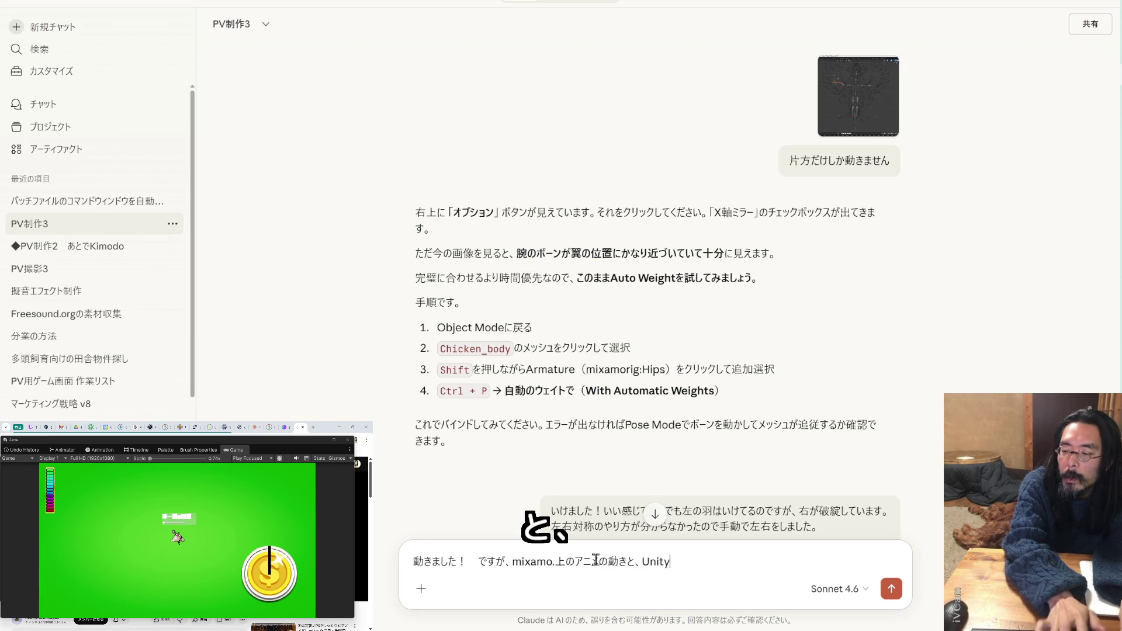
{"action": "type", "text": "にもって"}
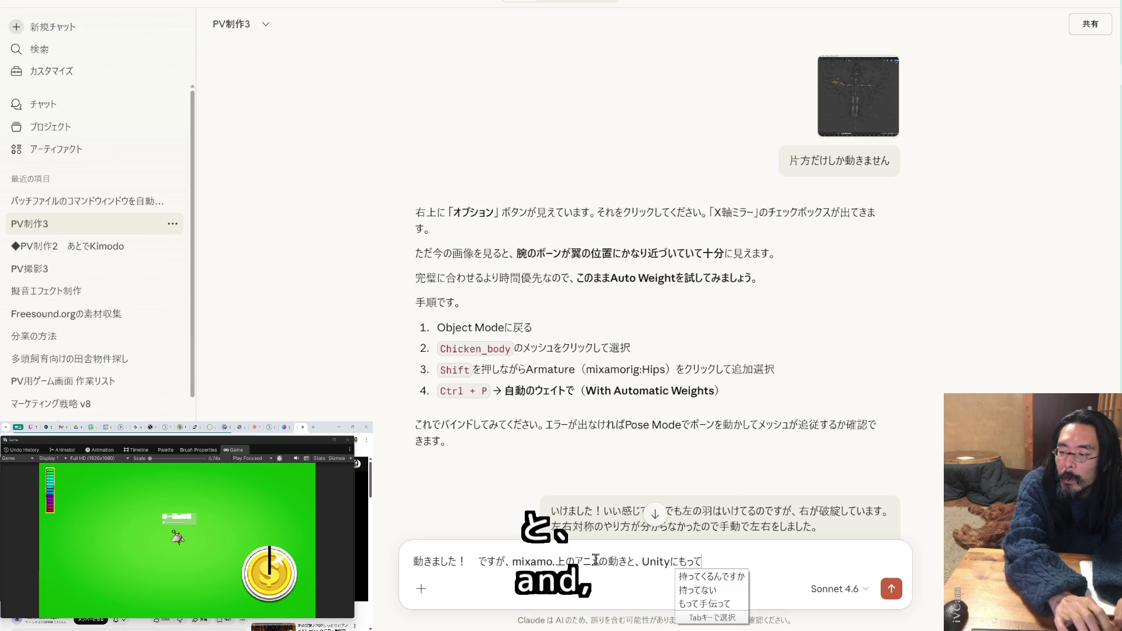
{"action": "type", "text": "きたo"}
{"action": "key", "text": "Tab"}
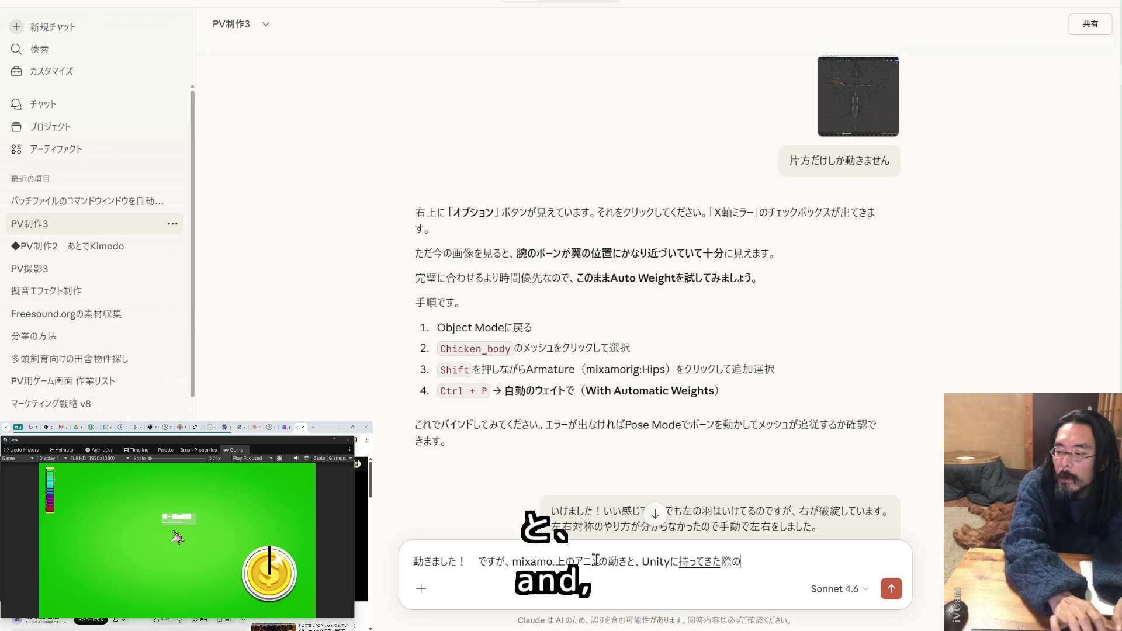
{"action": "type", "text": "うごきがちが"}
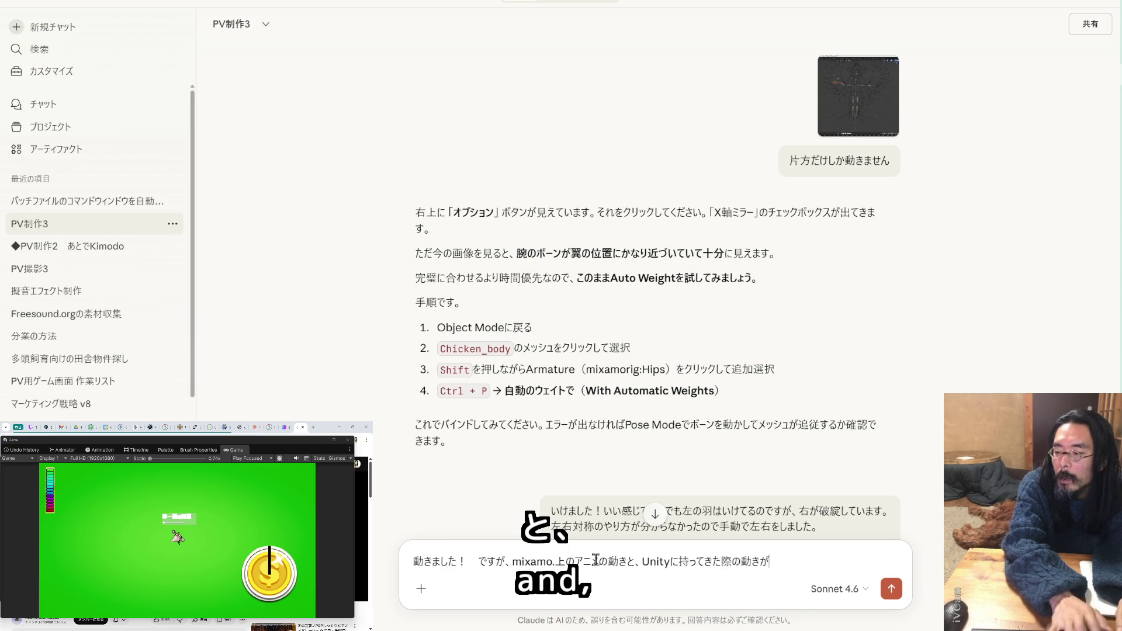
{"action": "type", "text": "います。"}
{"action": "key", "text": "Return"}
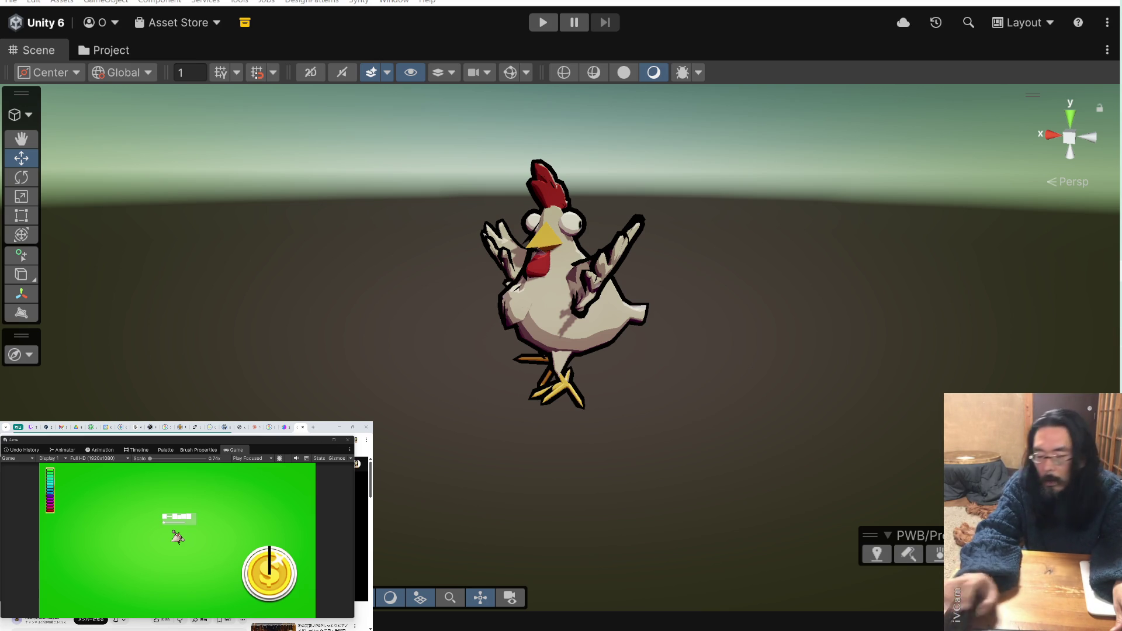
- Screenshot the Unity editor and paste it into the Claude draft
{"action": "key", "text": "super+shift+s"}
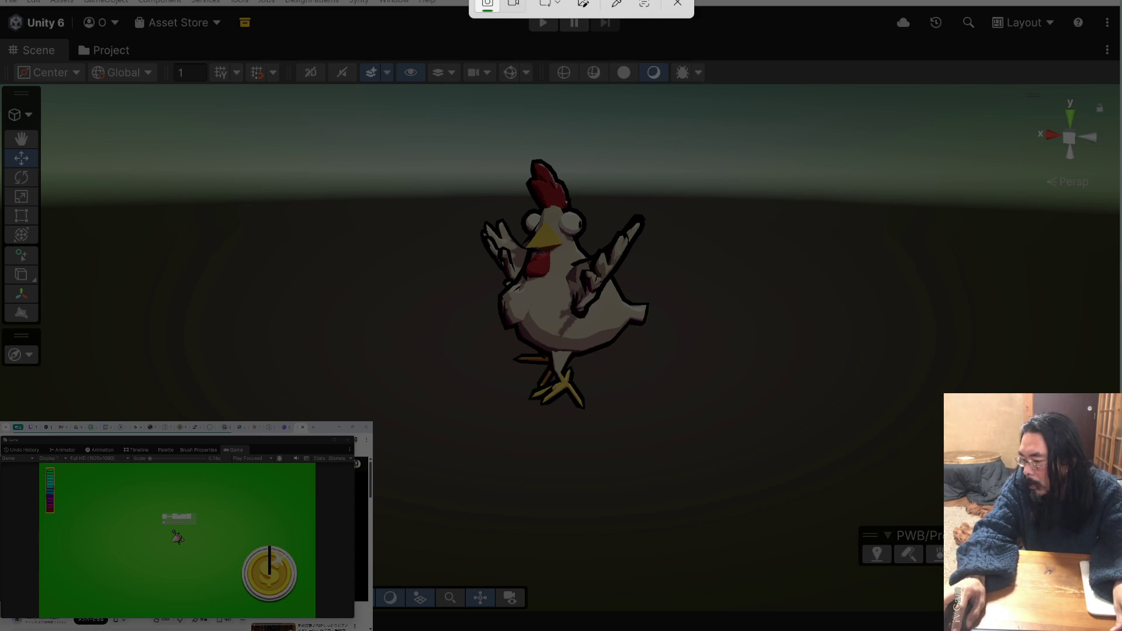
{"action": "key", "text": "Escape"}
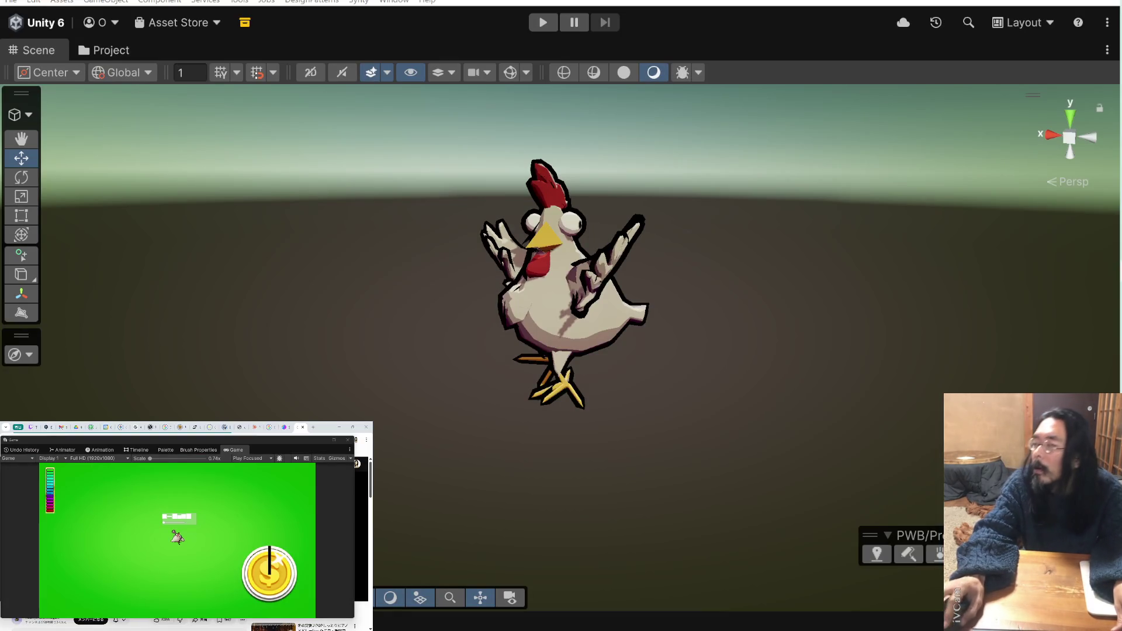
{"action": "key", "text": "alt+Tab"}
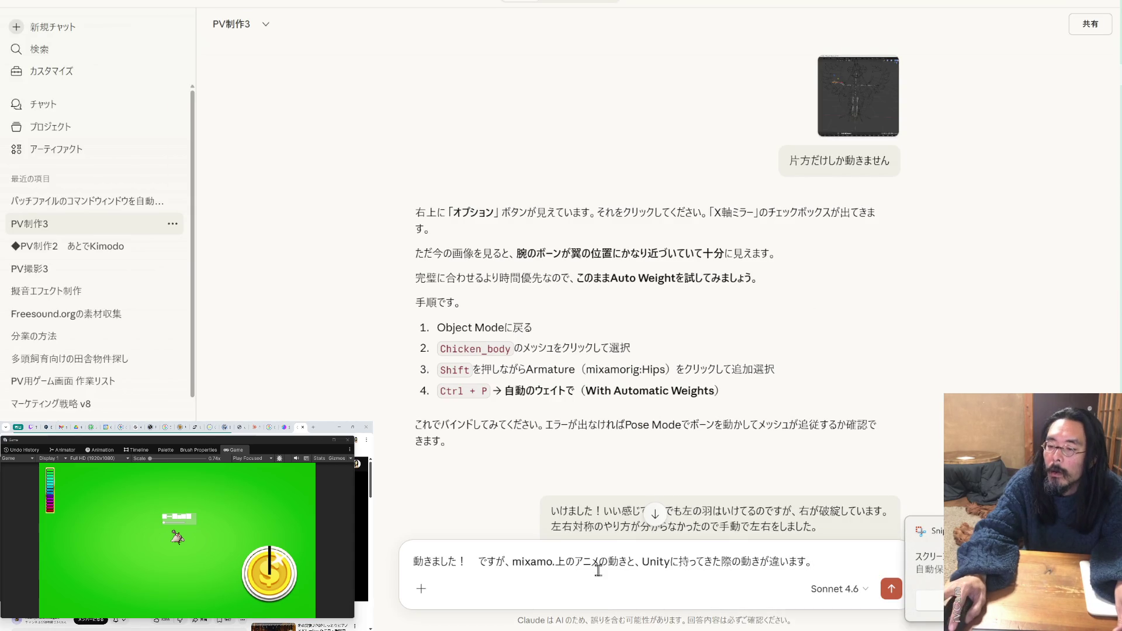
{"action": "key", "text": "ctrl+v"}
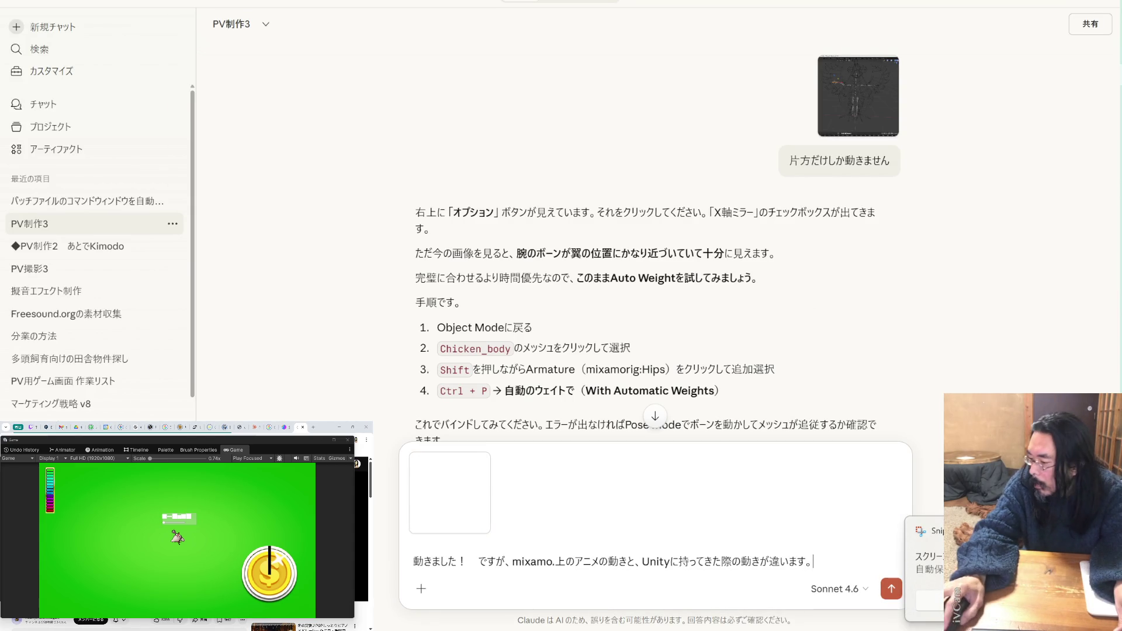
- Take a second screenshot of the posed chicken in Unity, then bring up the Mixamo Double Dagger Stab preview
{"action": "key", "text": "alt+Tab"}
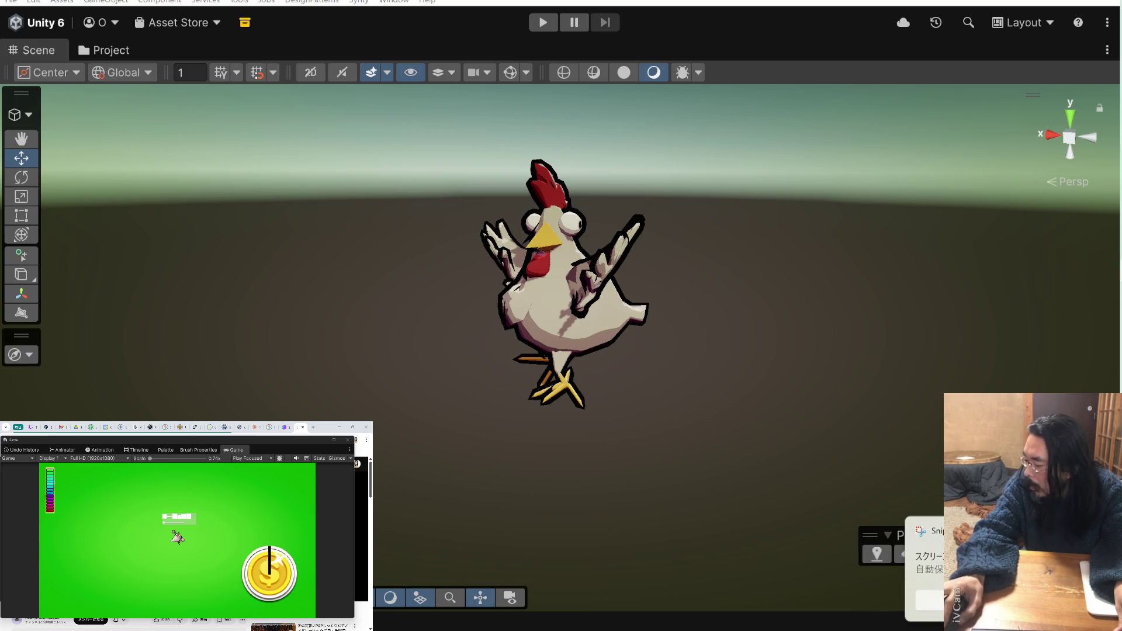
{"action": "left_click", "coordinate": [570, 289]}
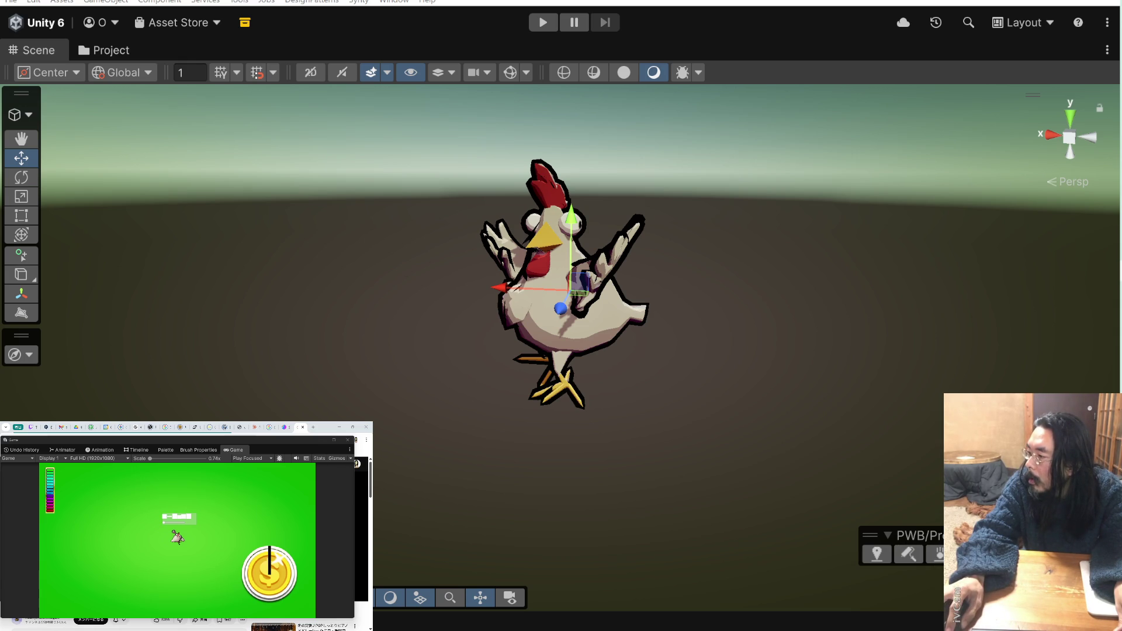
{"action": "key", "text": "shift+d"}
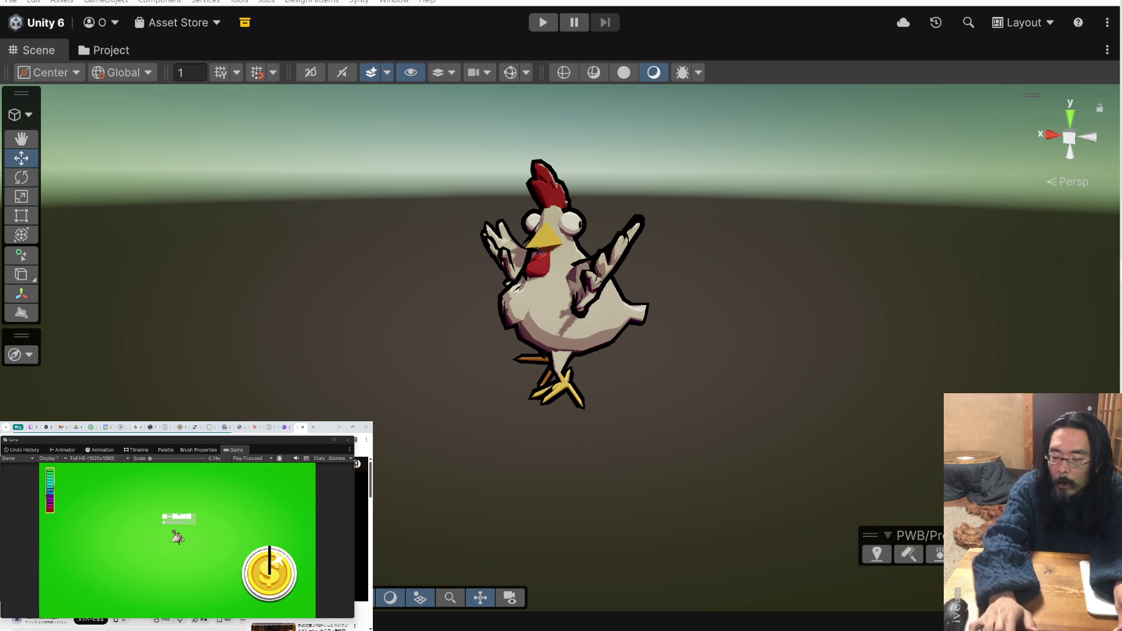
{"action": "key", "text": "super+shift+s"}
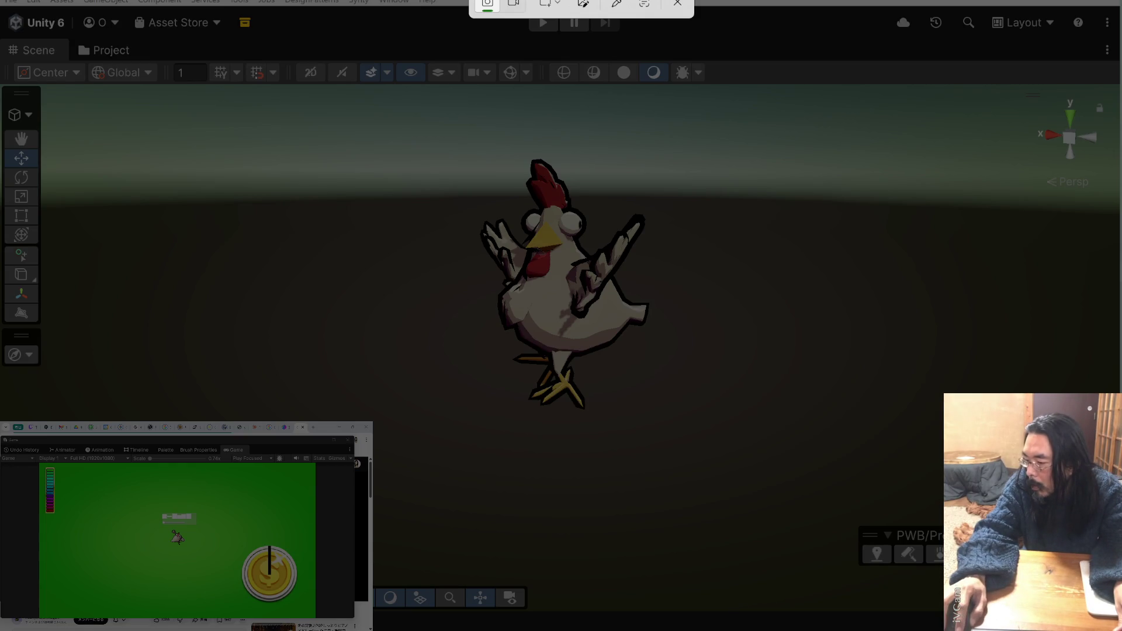
{"action": "key", "text": "Escape"}
{"action": "left_click", "coordinate": [965, 188]}
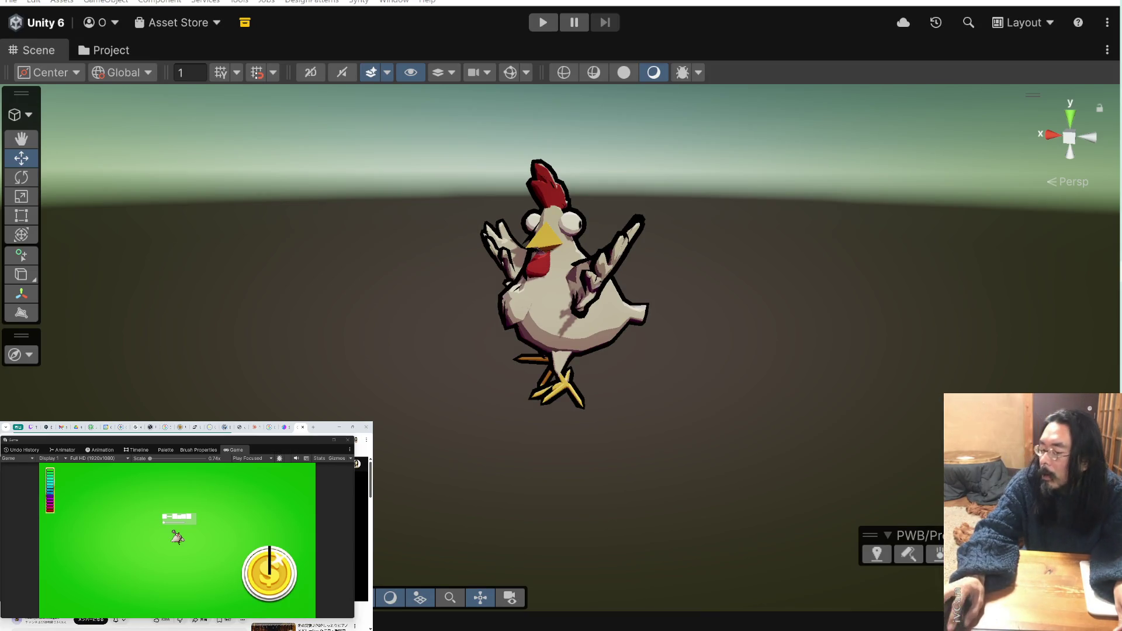
{"action": "key", "text": "alt+Tab"}
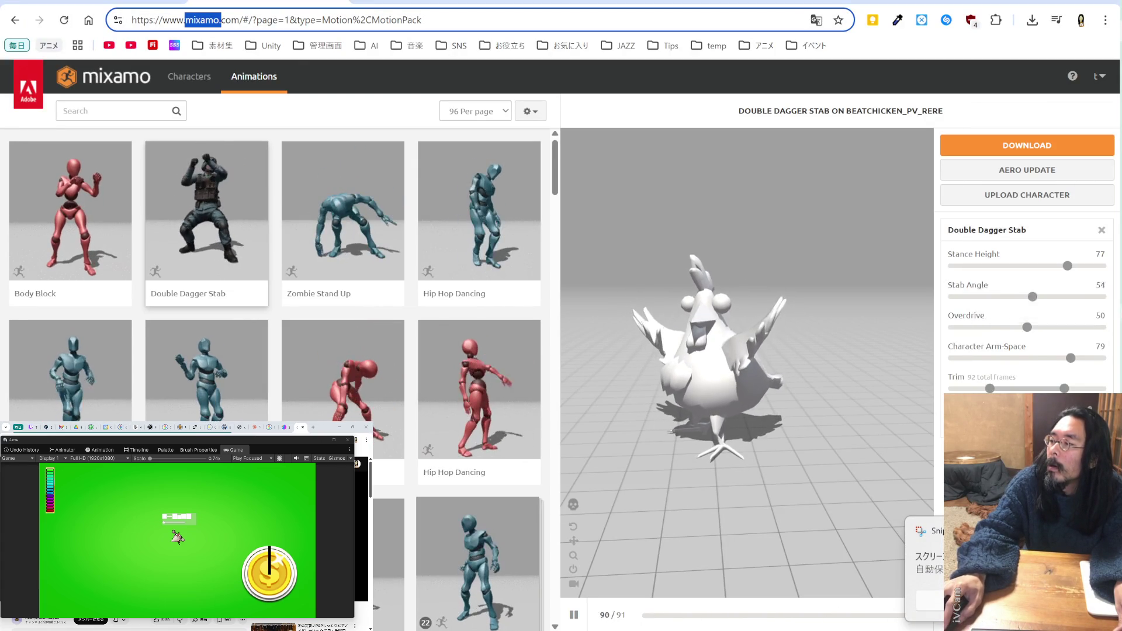
- Paste the second screenshot and send Claude the question 'この辺の設定が悪いのでしょうか'
{"action": "key", "text": "alt+Tab"}
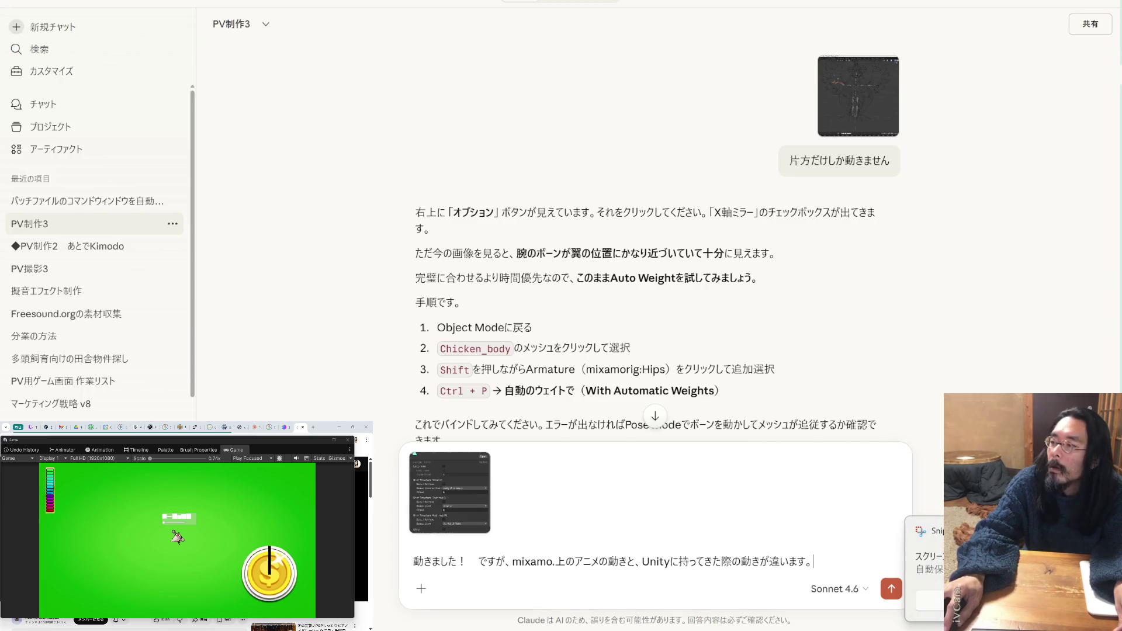
{"action": "key", "text": "ctrl+v"}
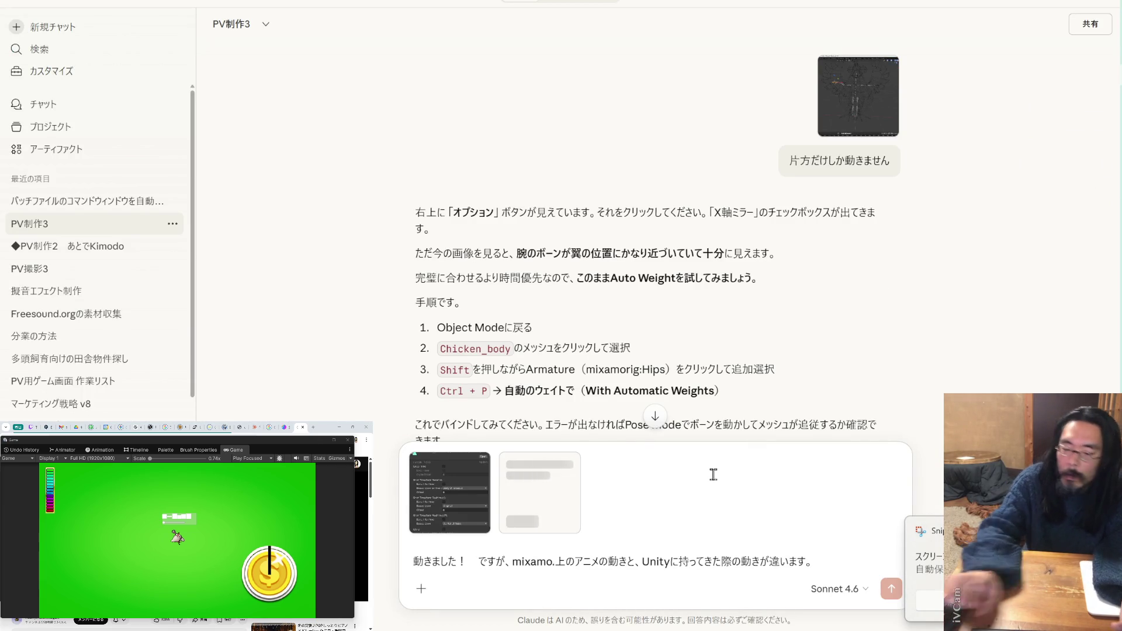
{"action": "type", "text": "kononohennose"}
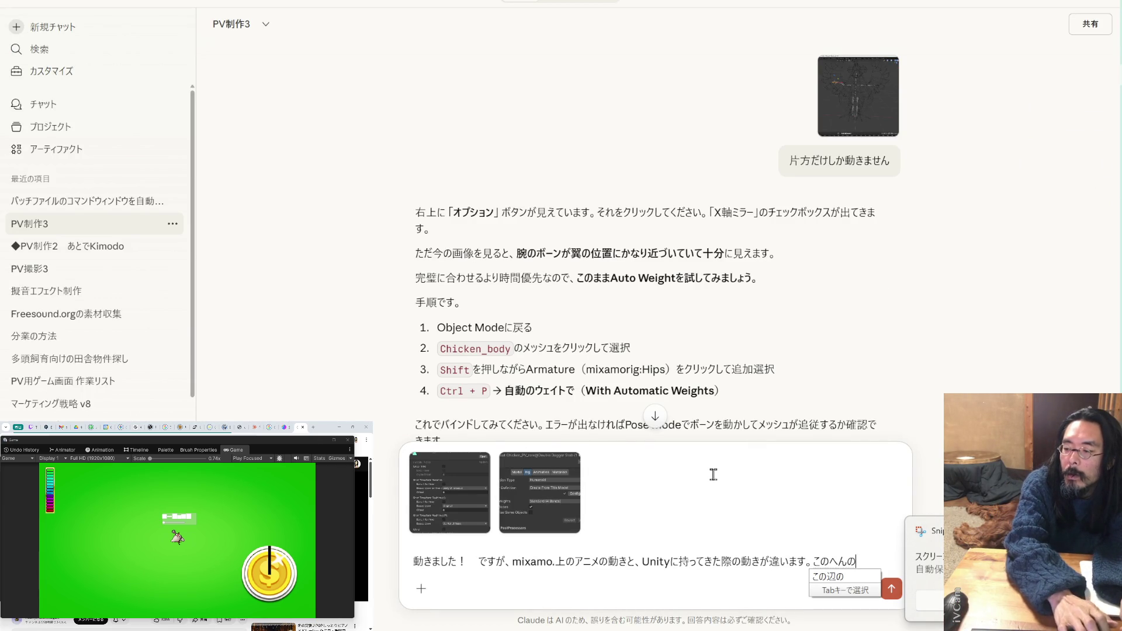
{"action": "type", "text": "tteigawa"}
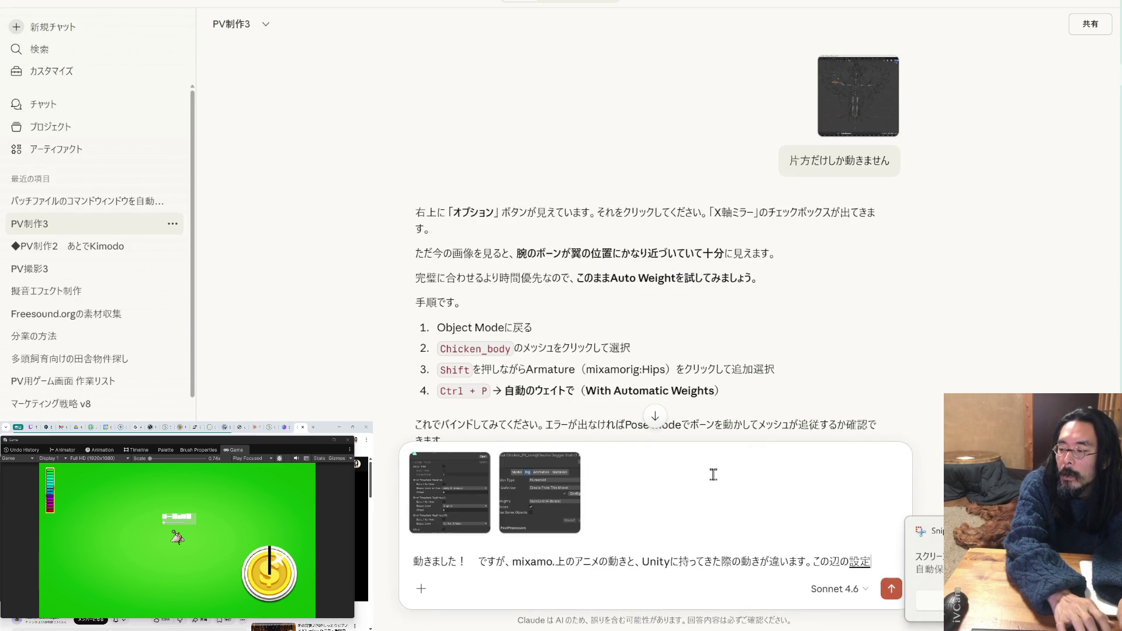
{"action": "type", "text": "ruinodeshouka"}
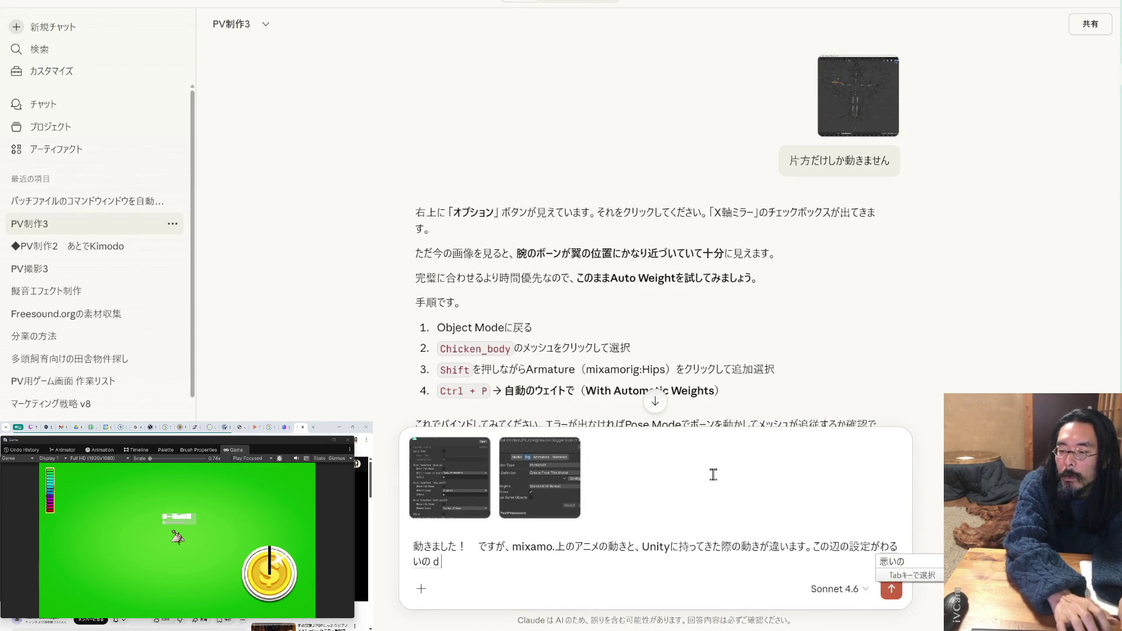
{"action": "key", "text": "Return"}
{"action": "key", "text": "Return"}
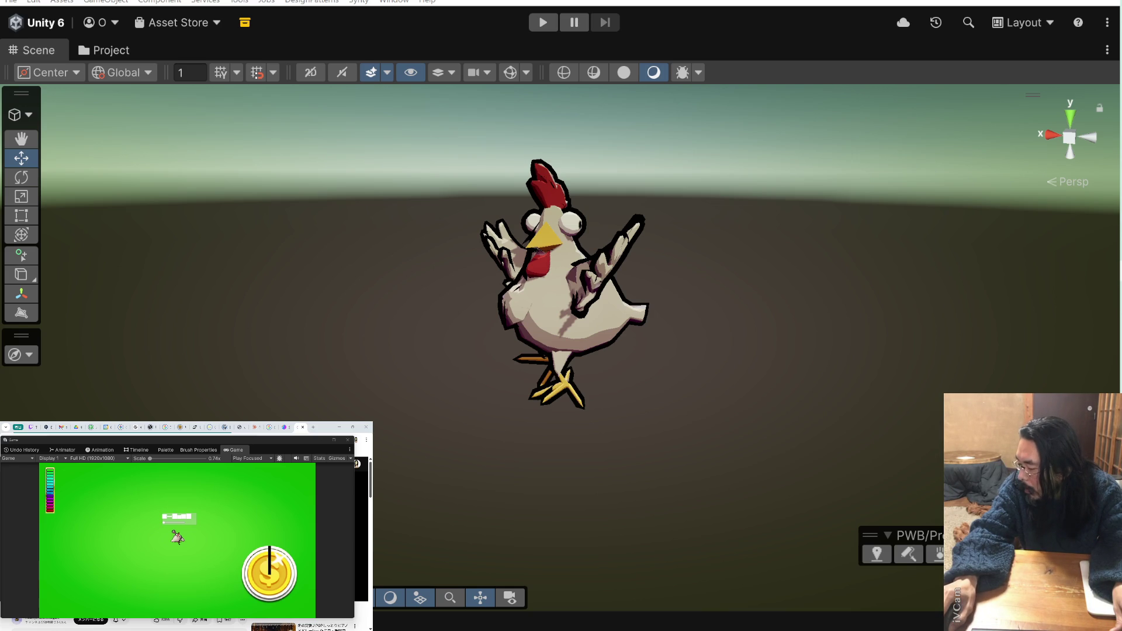
- Play the scene for a few seconds to watch the chicken dance, stop it, and select the chicken
{"action": "left_click", "coordinate": [561, 274]}
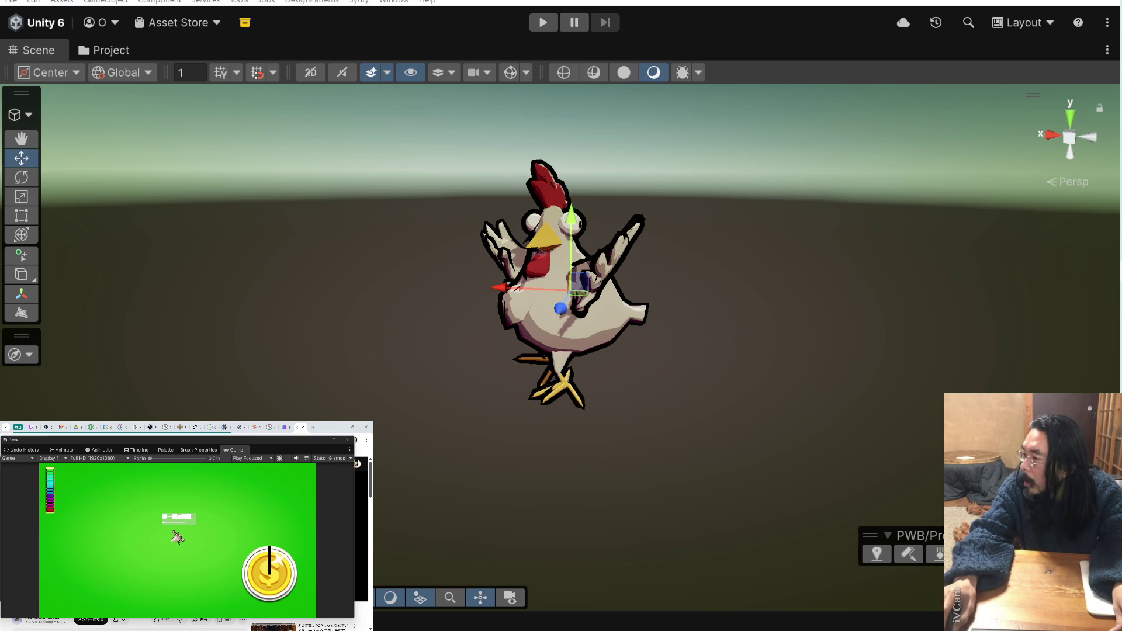
{"action": "key", "text": "Escape"}
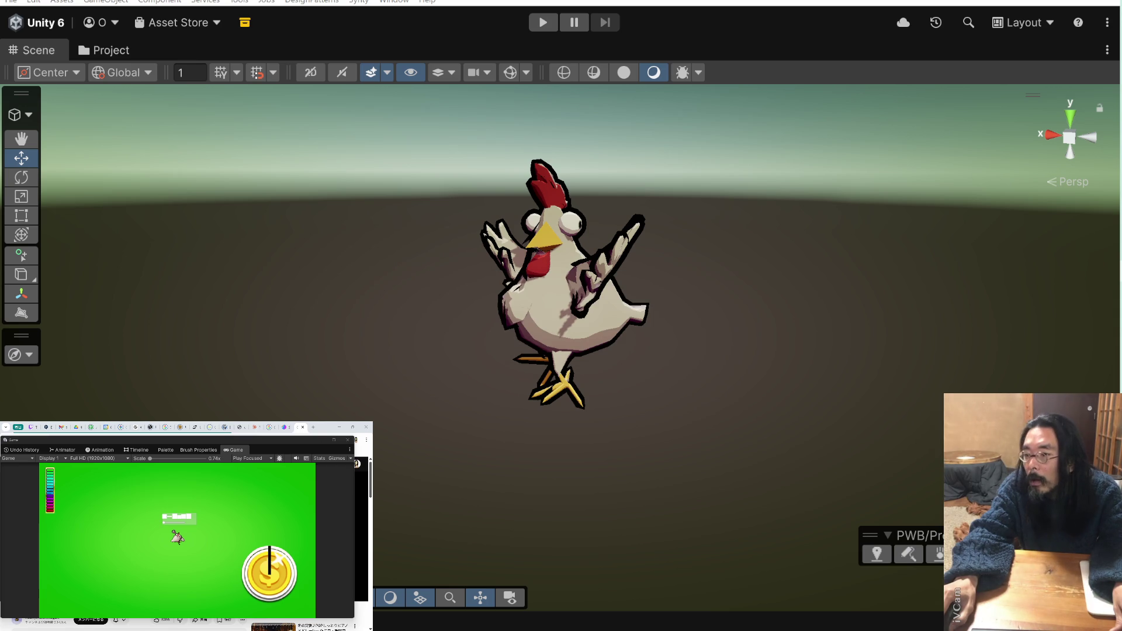
{"action": "left_click", "coordinate": [543, 22]}
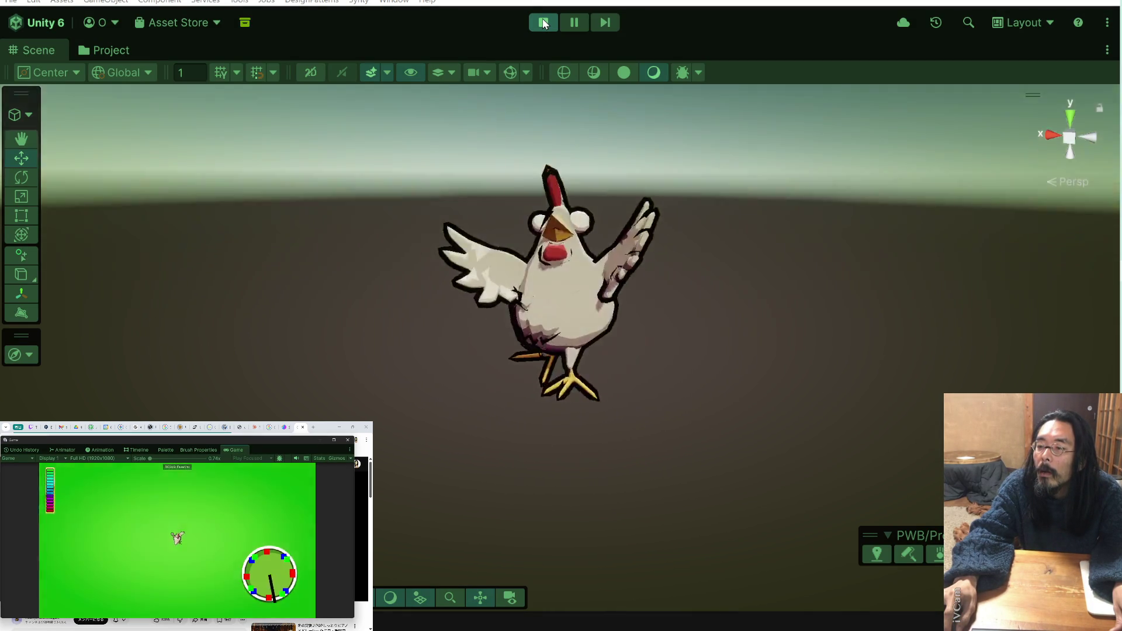
{"action": "left_click", "coordinate": [542, 23]}
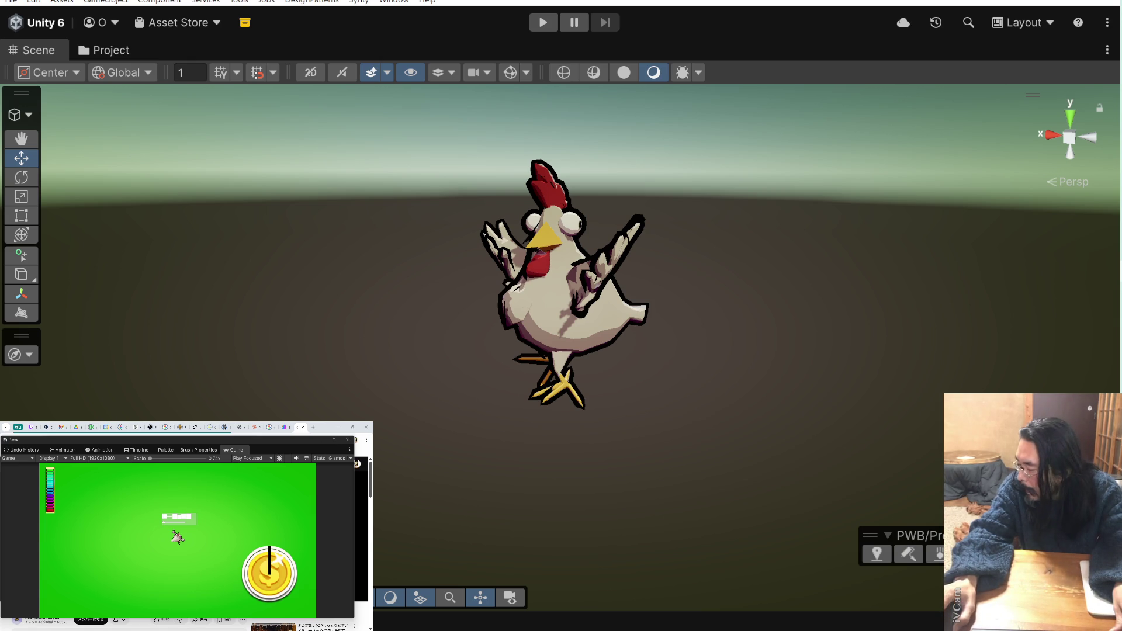
{"action": "left_click", "coordinate": [570, 289]}
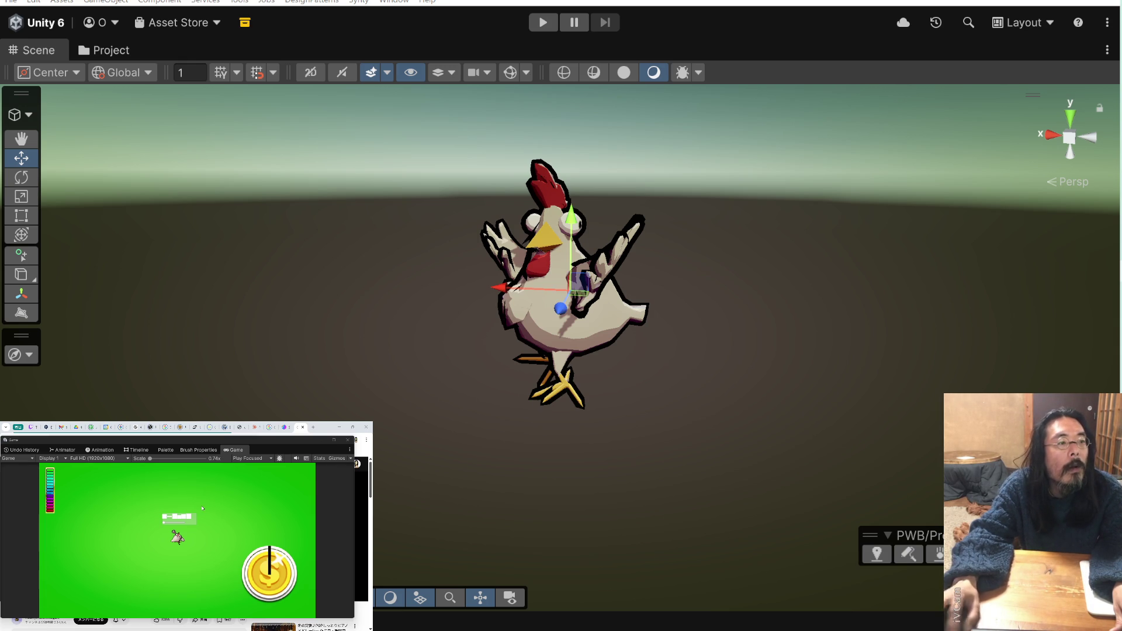
{"action": "left_click", "coordinate": [157, 450]}
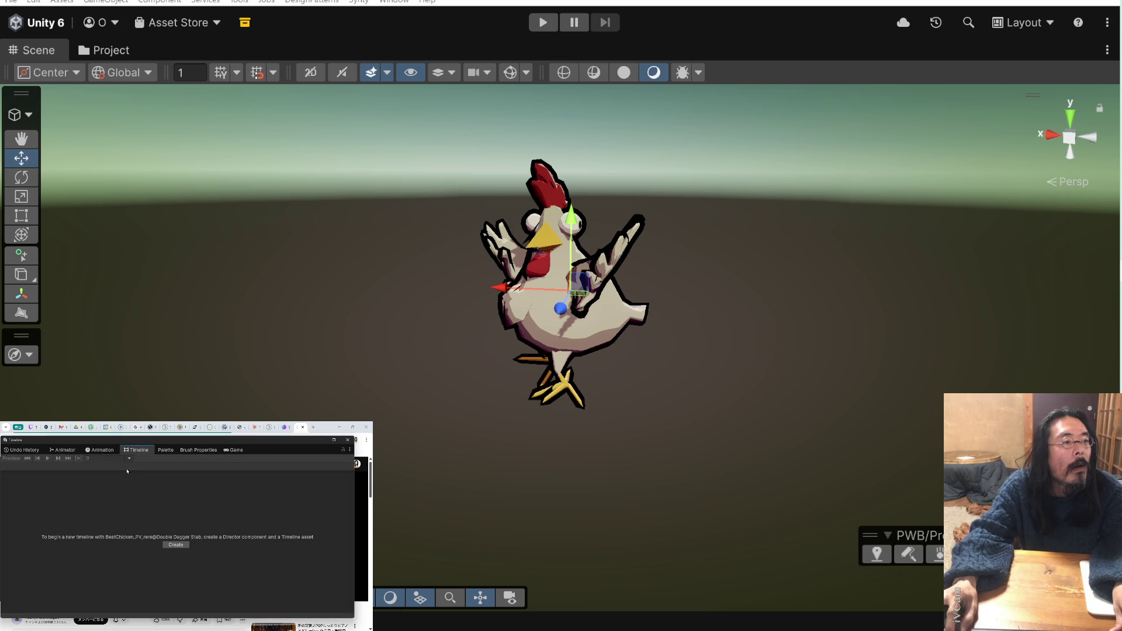
{"action": "left_click", "coordinate": [100, 451]}
{"action": "mouse_move", "coordinate": [137, 459]}
{"action": "left_mouse_down"}
{"action": "mouse_move", "coordinate": [218, 460]}
{"action": "mouse_move", "coordinate": [134, 460]}
{"action": "left_mouse_up"}
{"action": "left_click", "coordinate": [62, 452]}
{"action": "left_click", "coordinate": [701, 398]}
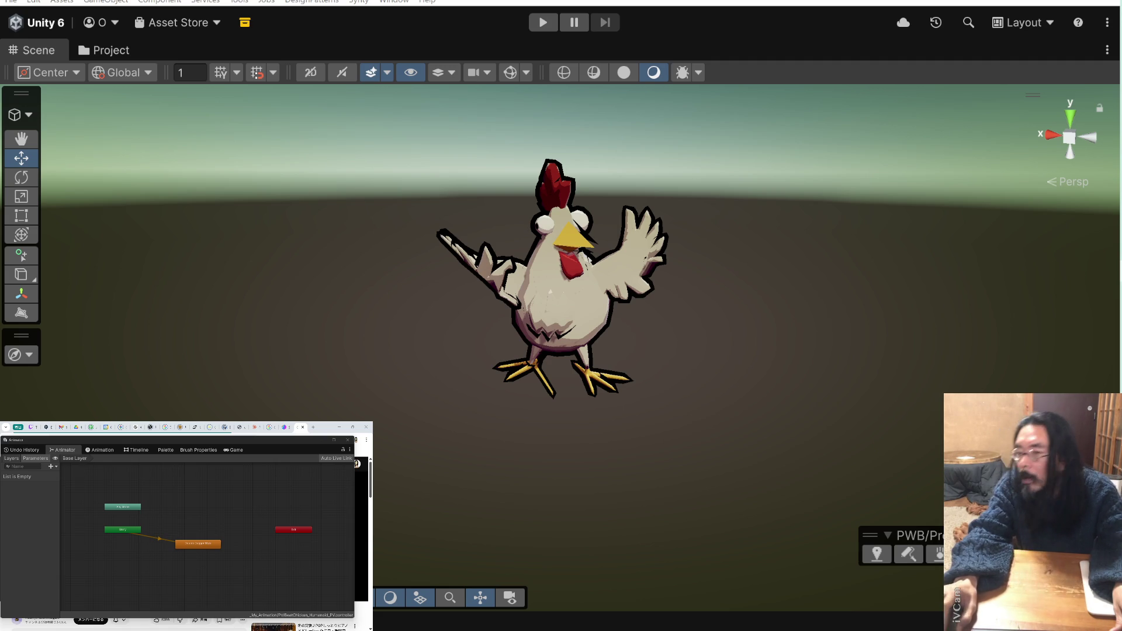
{"action": "left_click", "coordinate": [534, 30]}
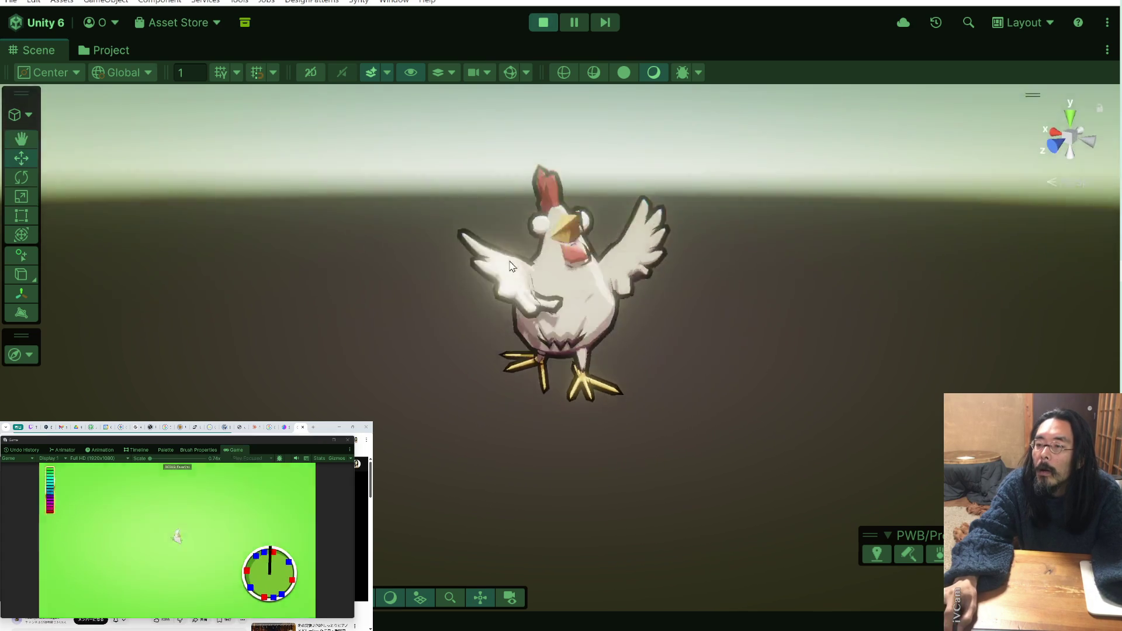
{"action": "left_click", "coordinate": [534, 25]}
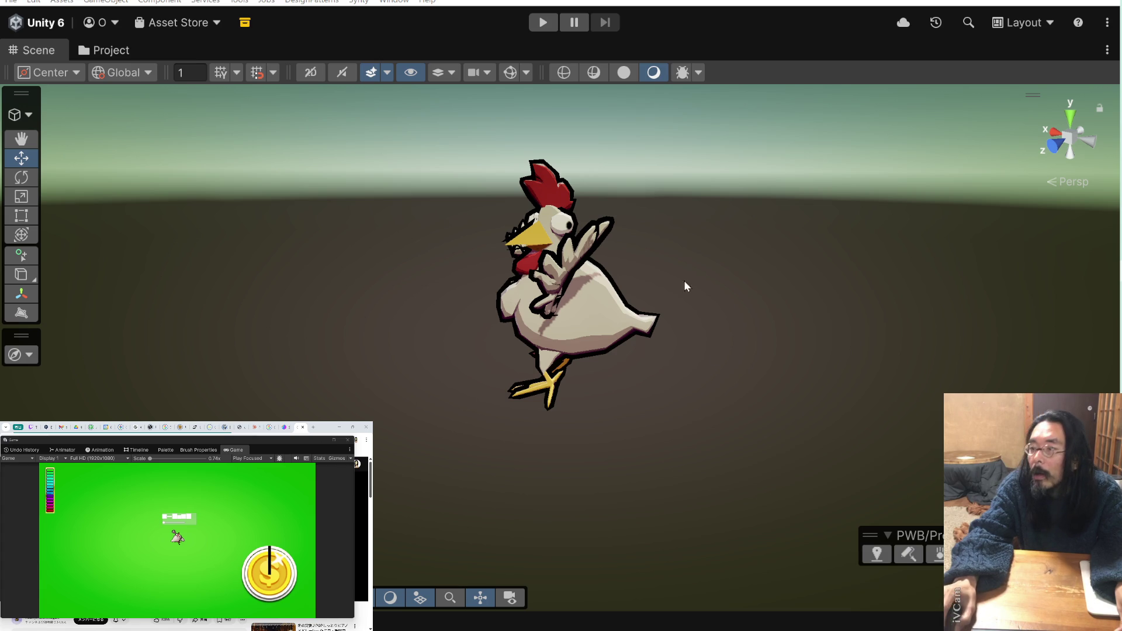
- Replay the dance while panning and orbiting to see the chicken's side, then stop and select it
{"action": "left_click", "coordinate": [541, 23]}
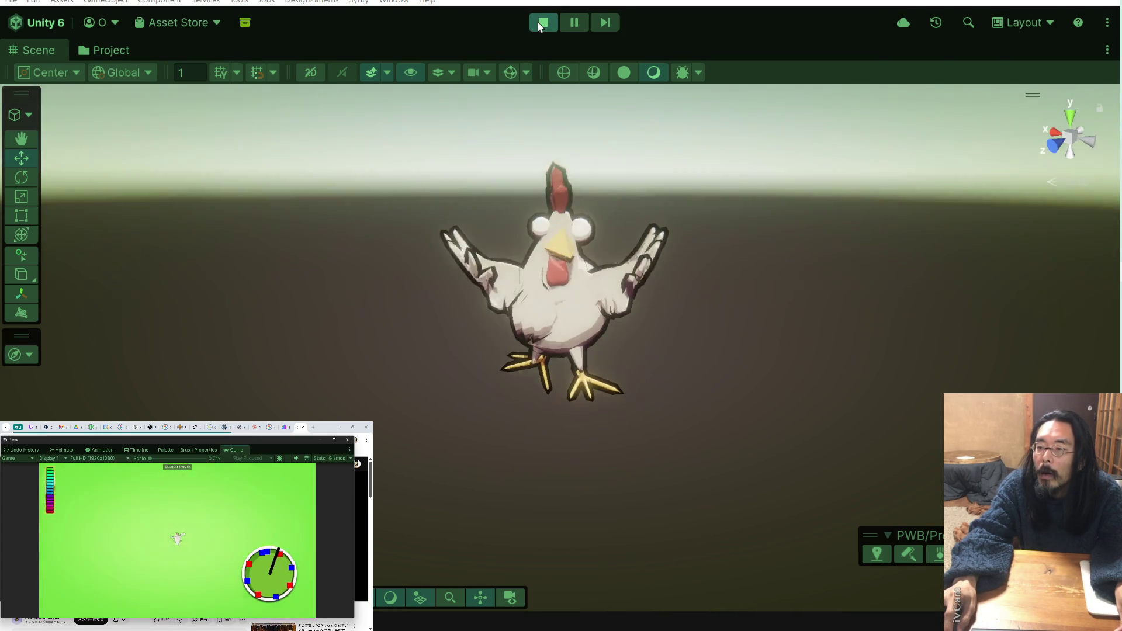
{"action": "left_click", "coordinate": [541, 23]}
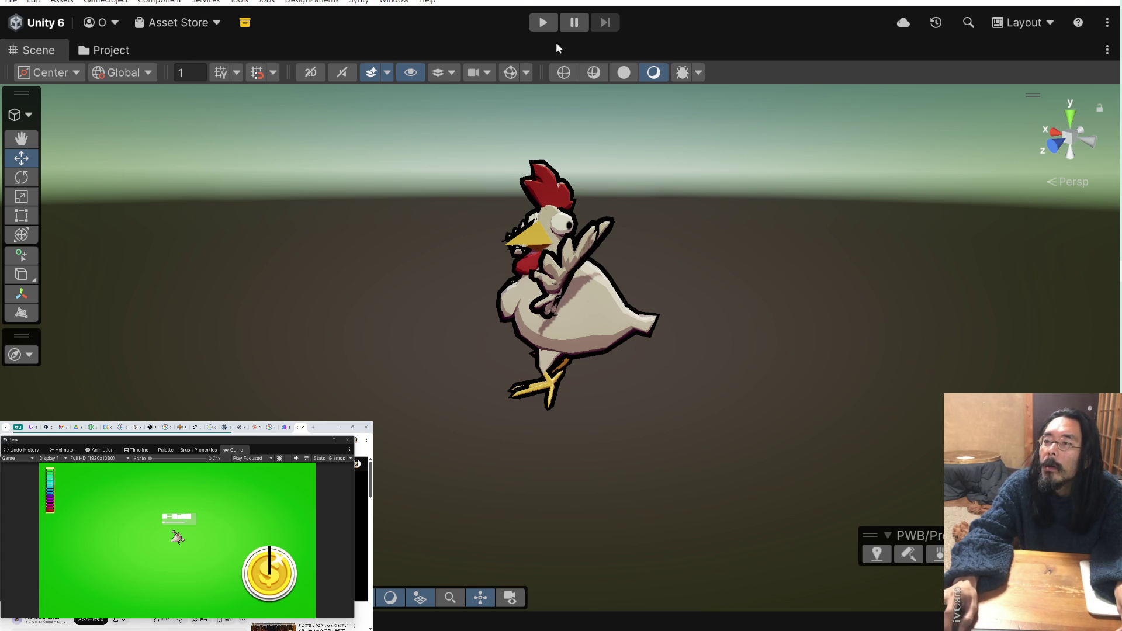
{"action": "left_click", "coordinate": [543, 23]}
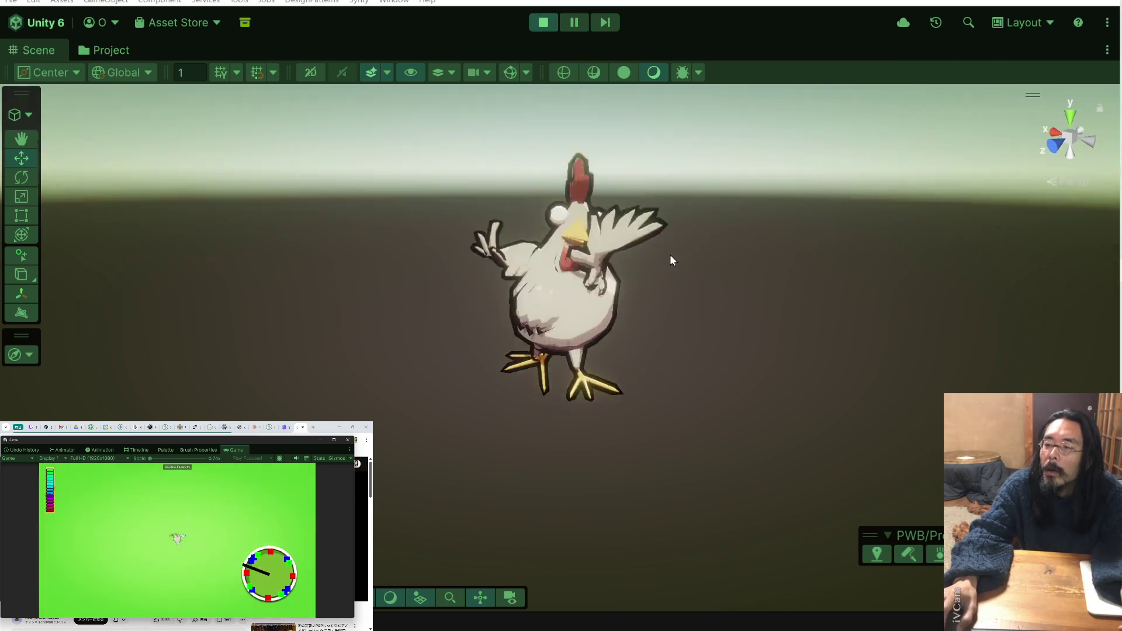
{"action": "left_click_drag", "start_coordinate": [670, 255], "coordinate": [563, 261]}
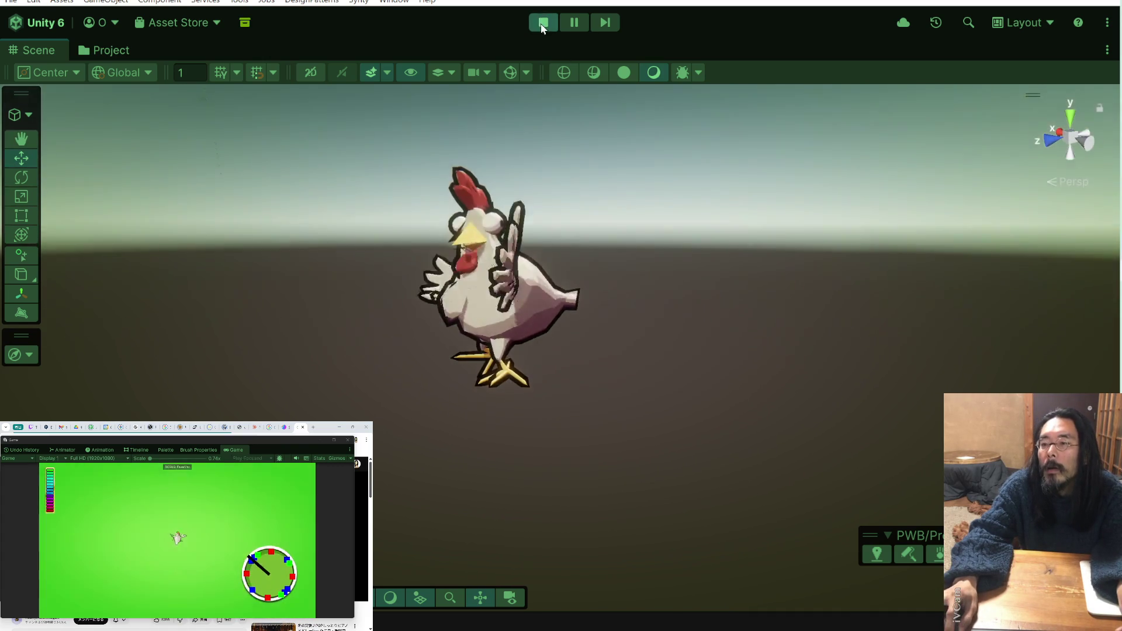
{"action": "left_click_drag", "start_coordinate": [595, 194], "coordinate": [364, 239]}
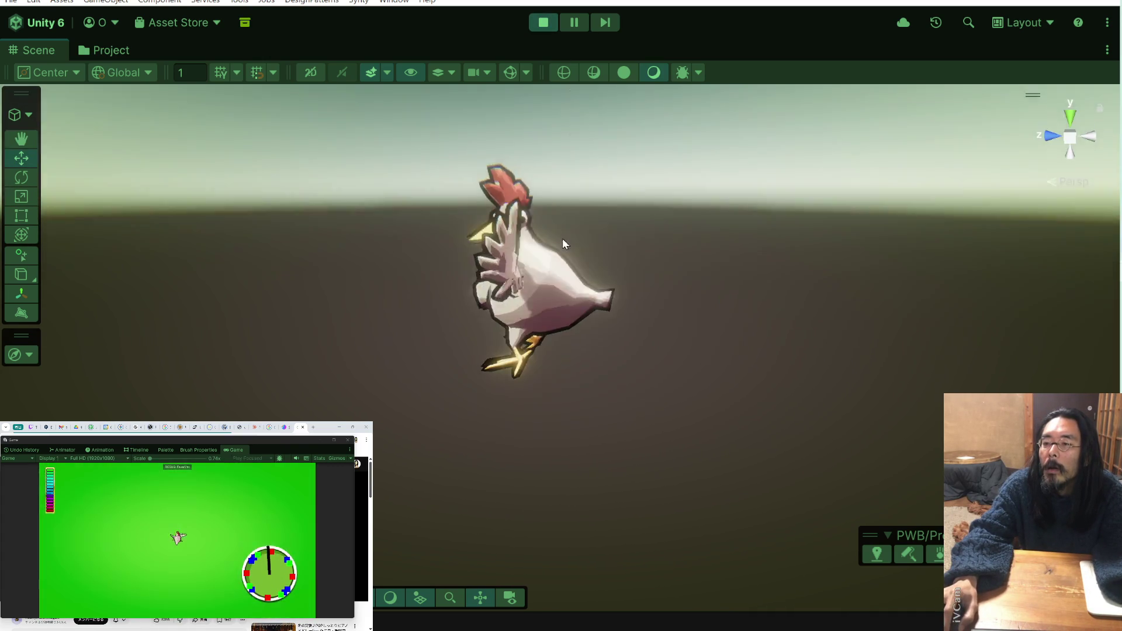
{"action": "mouse_move", "coordinate": [562, 238]}
{"action": "left_mouse_down"}
{"action": "mouse_move", "coordinate": [619, 278]}
{"action": "mouse_move", "coordinate": [738, 261]}
{"action": "mouse_move", "coordinate": [740, 244]}
{"action": "left_mouse_up"}
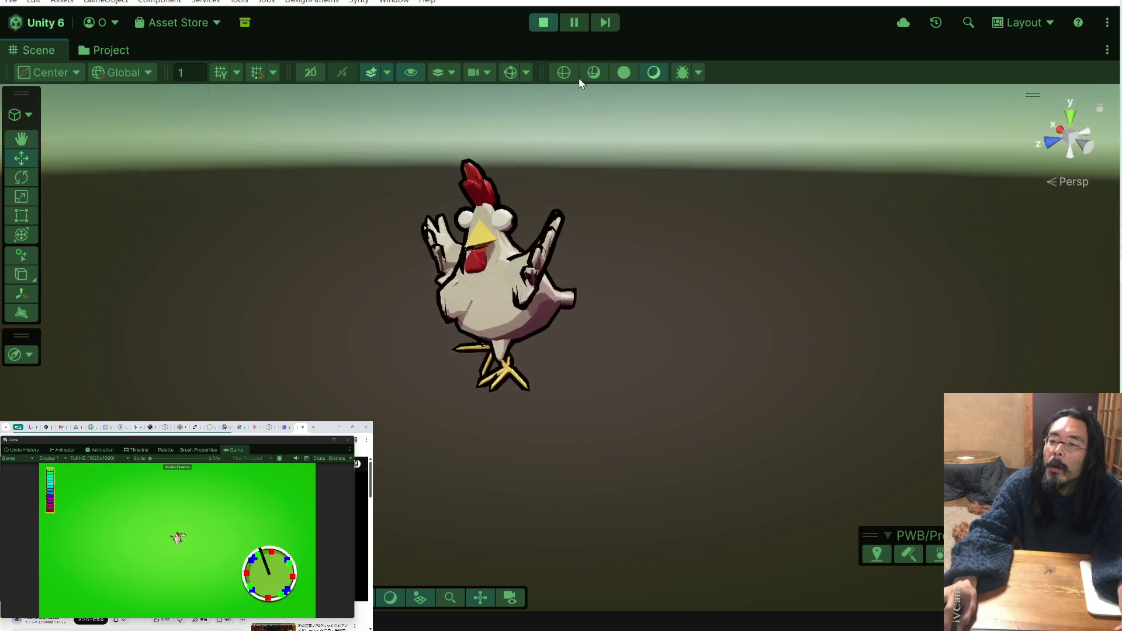
{"action": "left_click", "coordinate": [543, 22]}
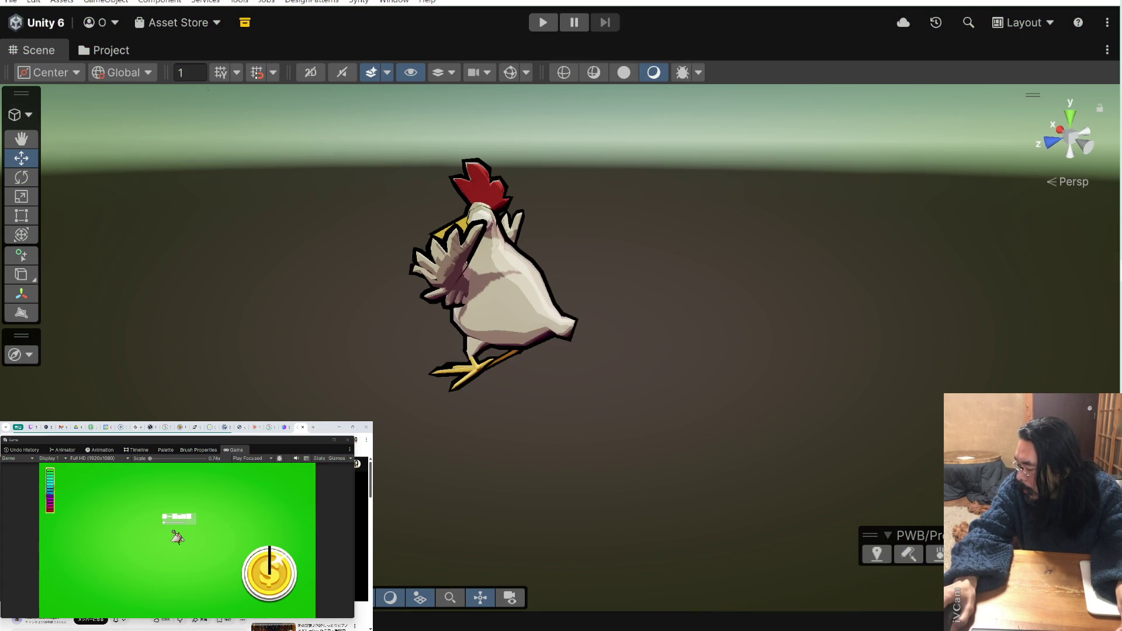
{"action": "left_click", "coordinate": [479, 272]}
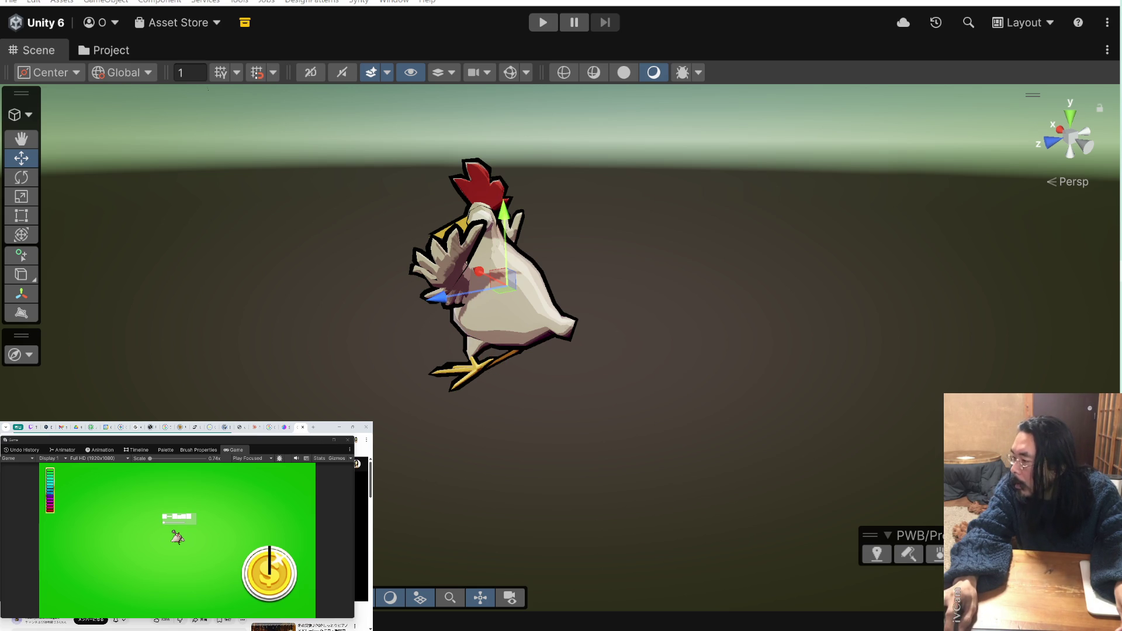
{"action": "key", "text": "shift+d"}
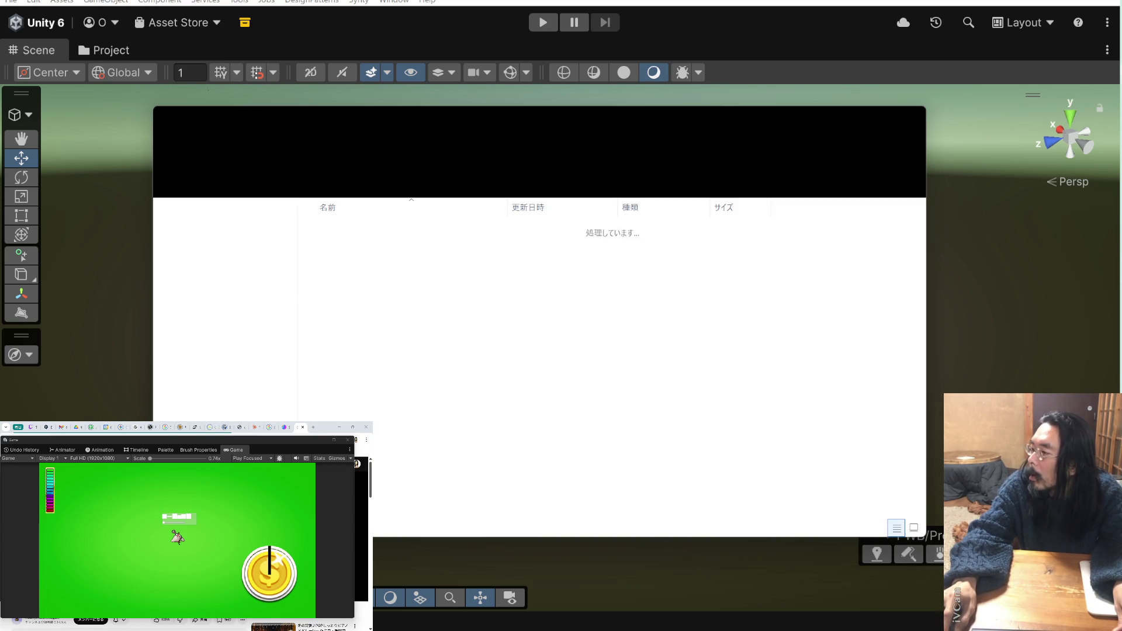
- Launch Adobe Photoshop 2026 and move the Chicken Textures Explorer window to the other monitor
{"action": "key", "text": "super"}
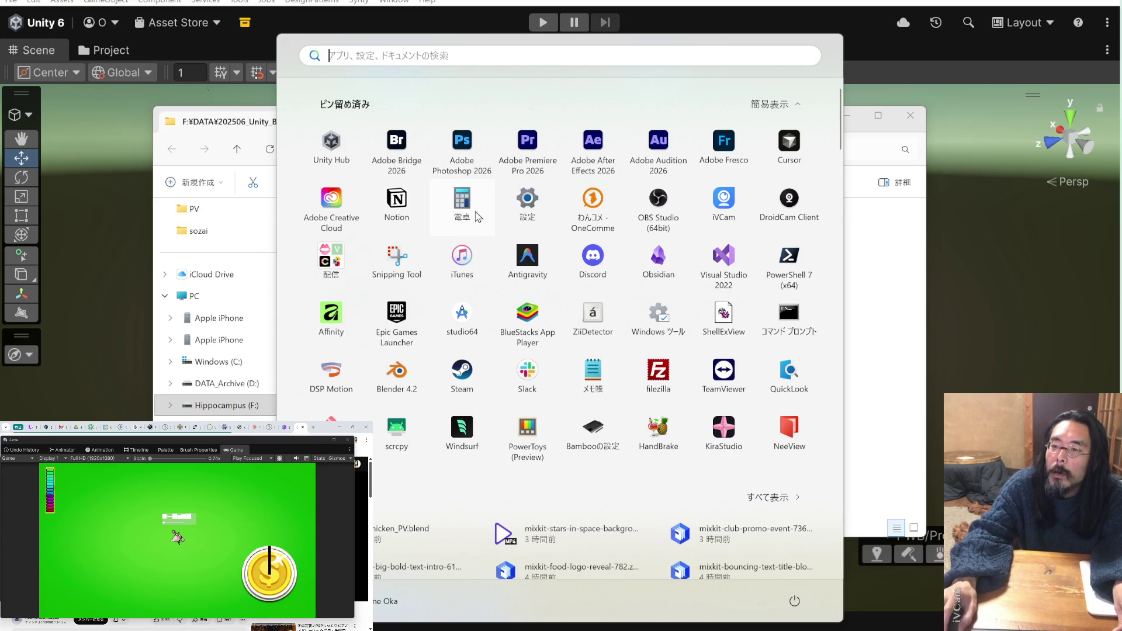
{"action": "left_click", "coordinate": [468, 142]}
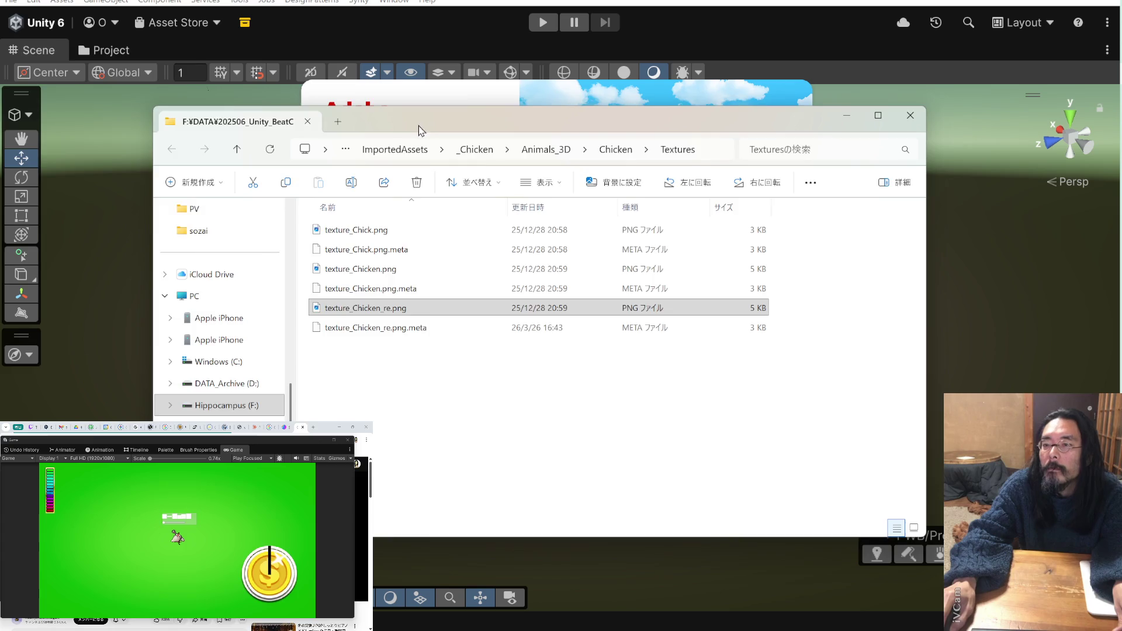
{"action": "left_click_drag", "start_coordinate": [421, 125], "coordinate": [0, 58]}
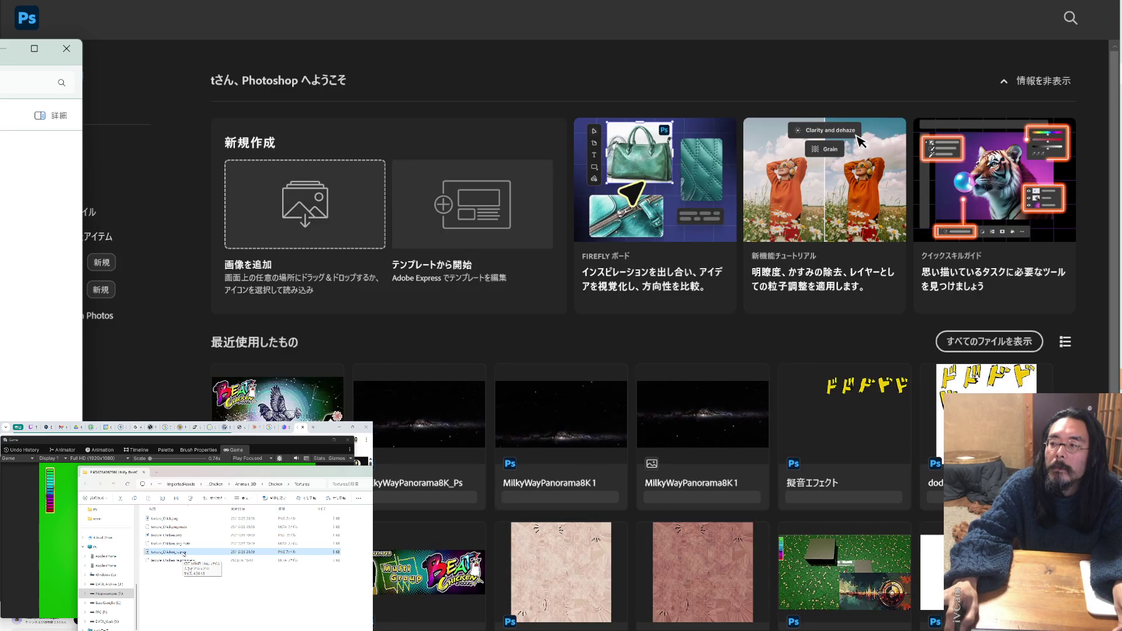
- Open texture_Chicken_re.png in Photoshop and duplicate its background onto a new layer
{"action": "mouse_move", "coordinate": [185, 554]}
{"action": "left_mouse_down"}
{"action": "mouse_move", "coordinate": [116, 263]}
{"action": "mouse_move", "coordinate": [292, 219]}
{"action": "left_mouse_up"}
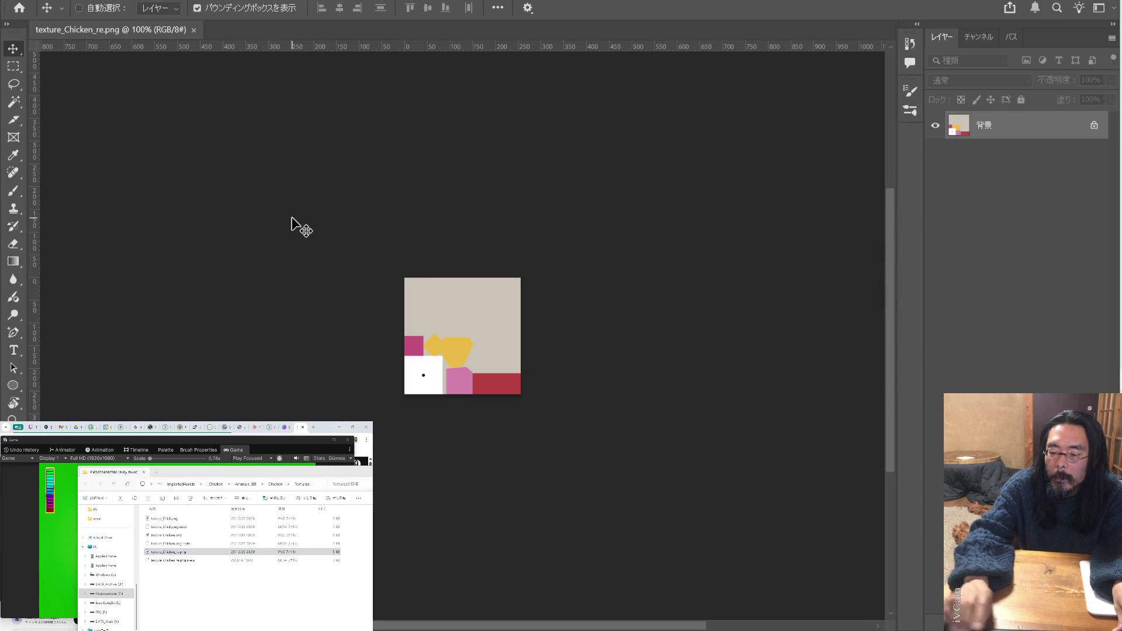
{"action": "key", "text": "ctrl+plus"}
{"action": "key", "text": "ctrl+plus"}
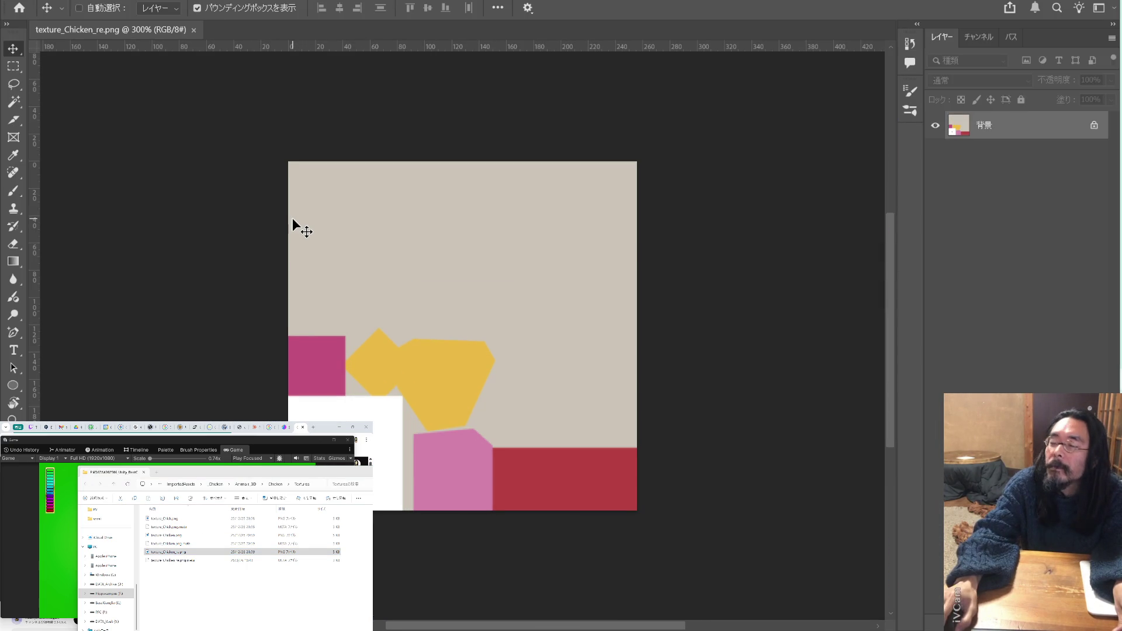
{"action": "key", "text": "ctrl+j"}
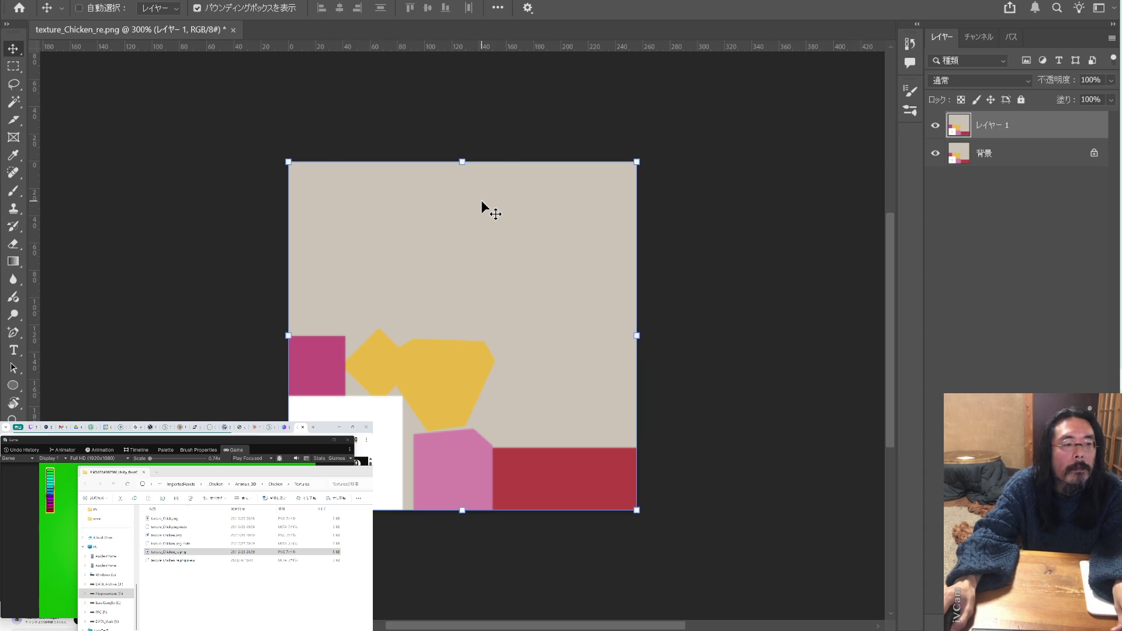
- Zoom to 500% and marquee-select the small black eye mark on the white patch
{"action": "left_click", "coordinate": [13, 66]}
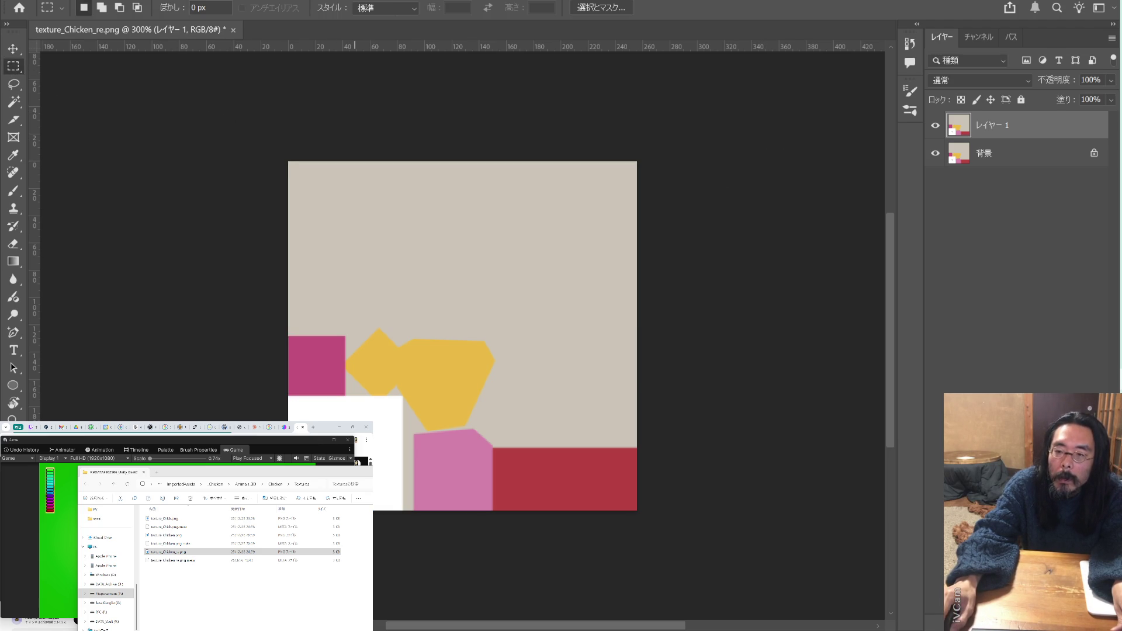
{"action": "key", "text": "ctrl+plus"}
{"action": "key", "text": "ctrl+plus"}
{"action": "left_click_drag", "start_coordinate": [370, 416], "coordinate": [450, 313]}
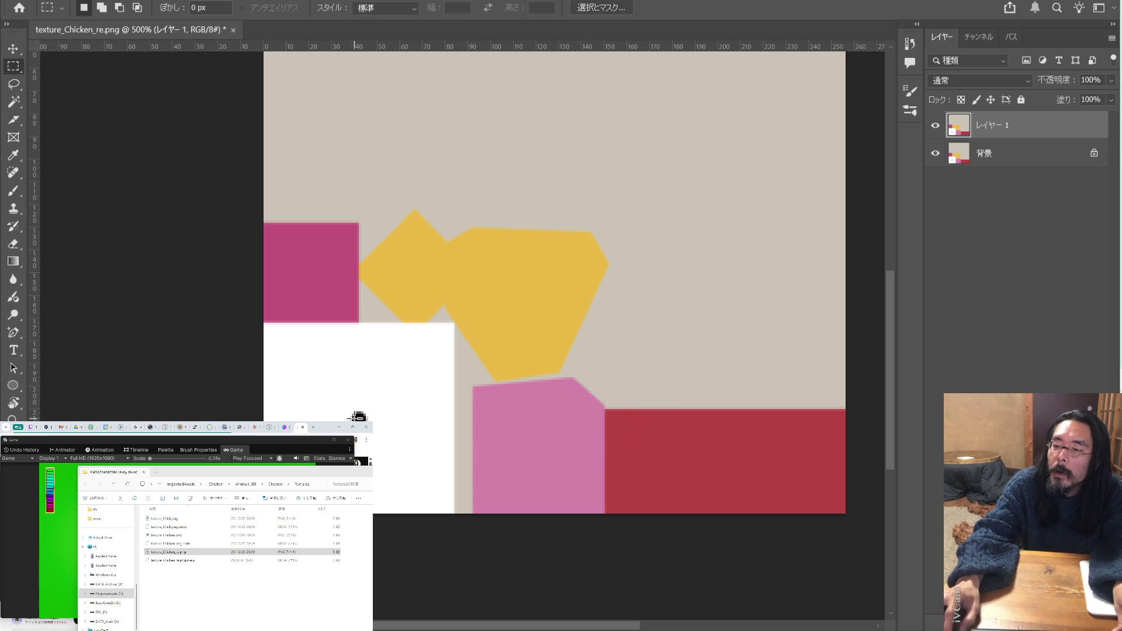
{"action": "left_click_drag", "start_coordinate": [383, 399], "coordinate": [337, 437]}
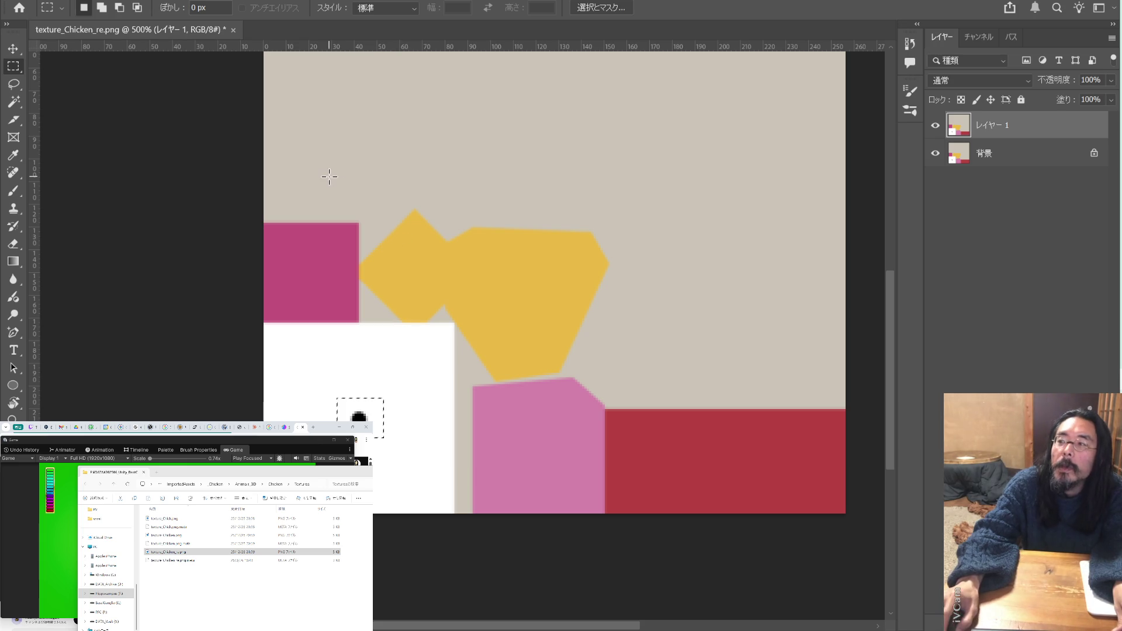
{"action": "key", "text": "alt+e"}
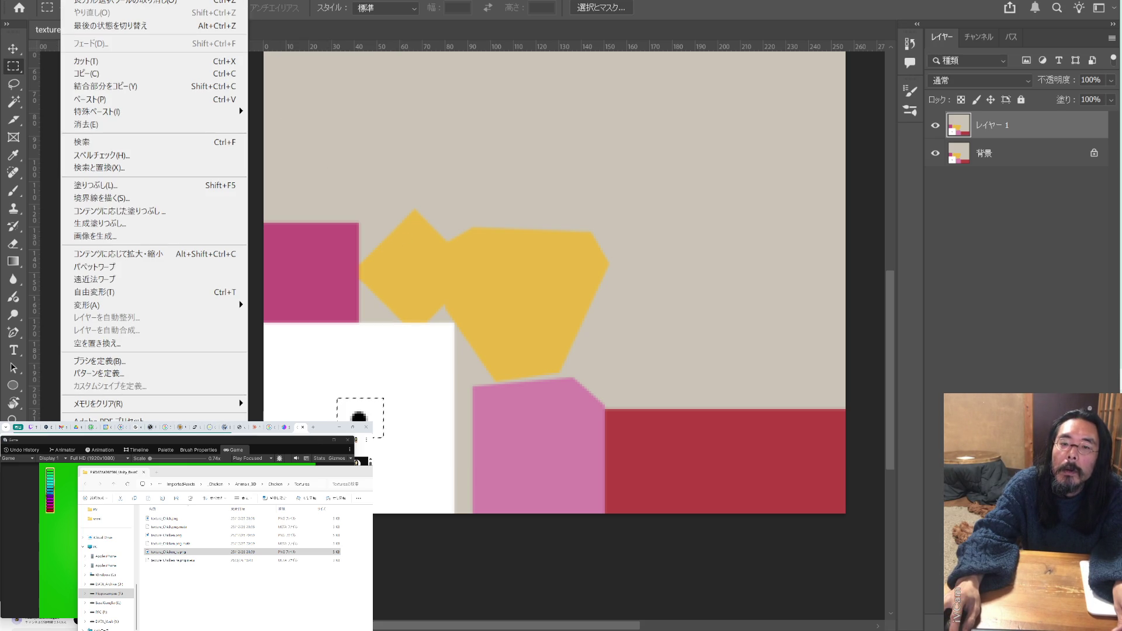
{"action": "key", "text": "Escape"}
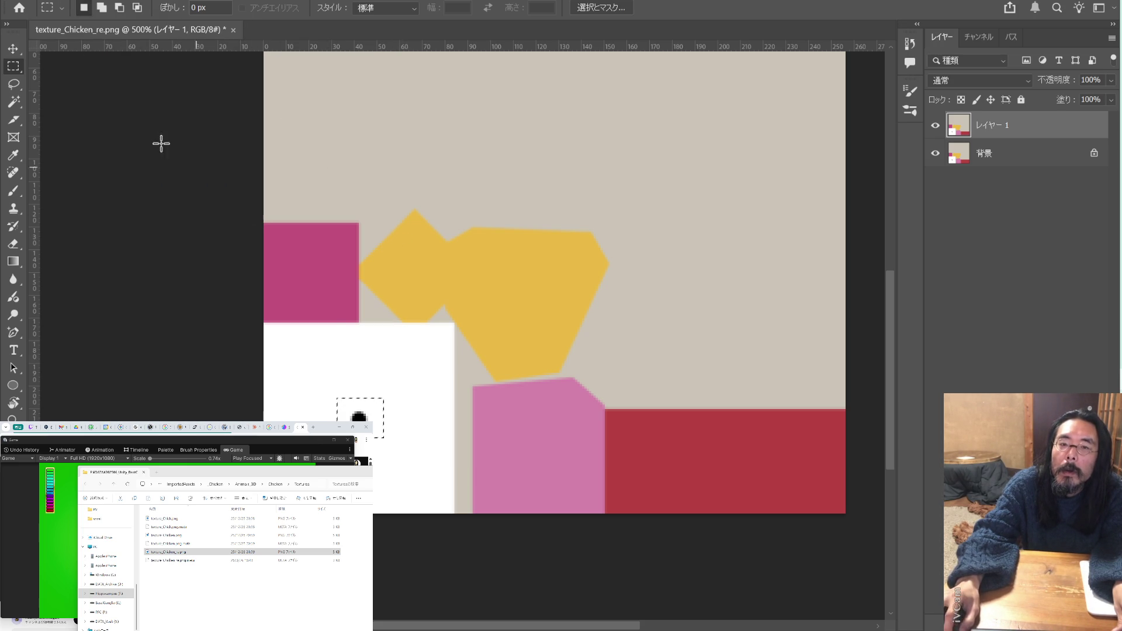
- Draw a small 8 px ellipse beside the black eye mark
{"action": "left_click", "coordinate": [16, 387]}
{"action": "left_click", "coordinate": [98, 400]}
{"action": "left_click_drag", "start_coordinate": [395, 410], "coordinate": [413, 429]}
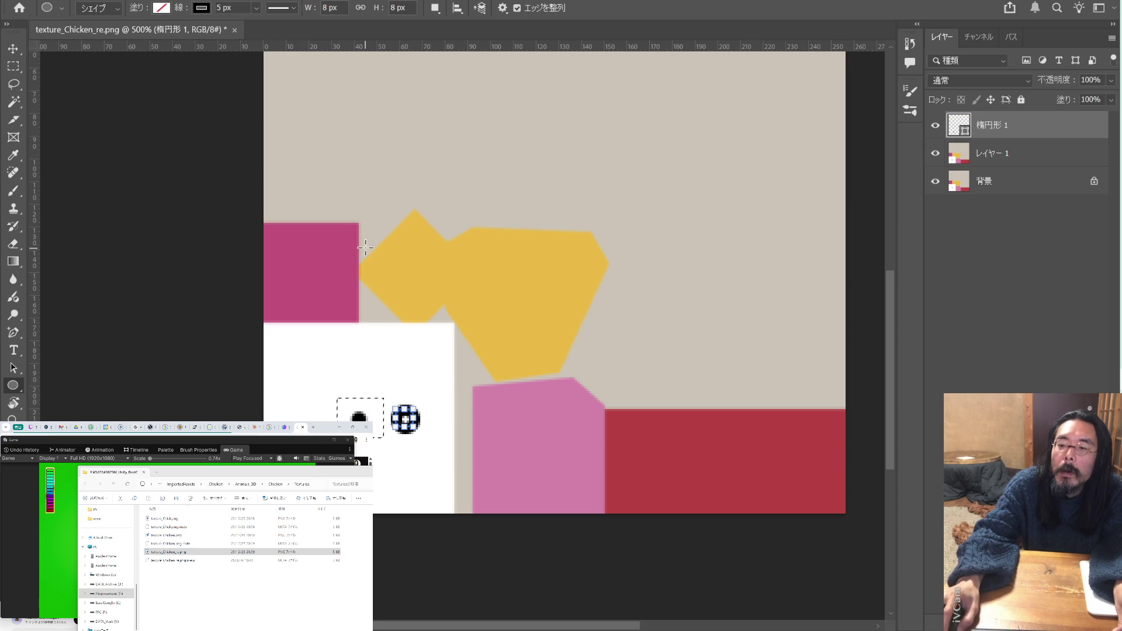
{"action": "key", "text": "v"}
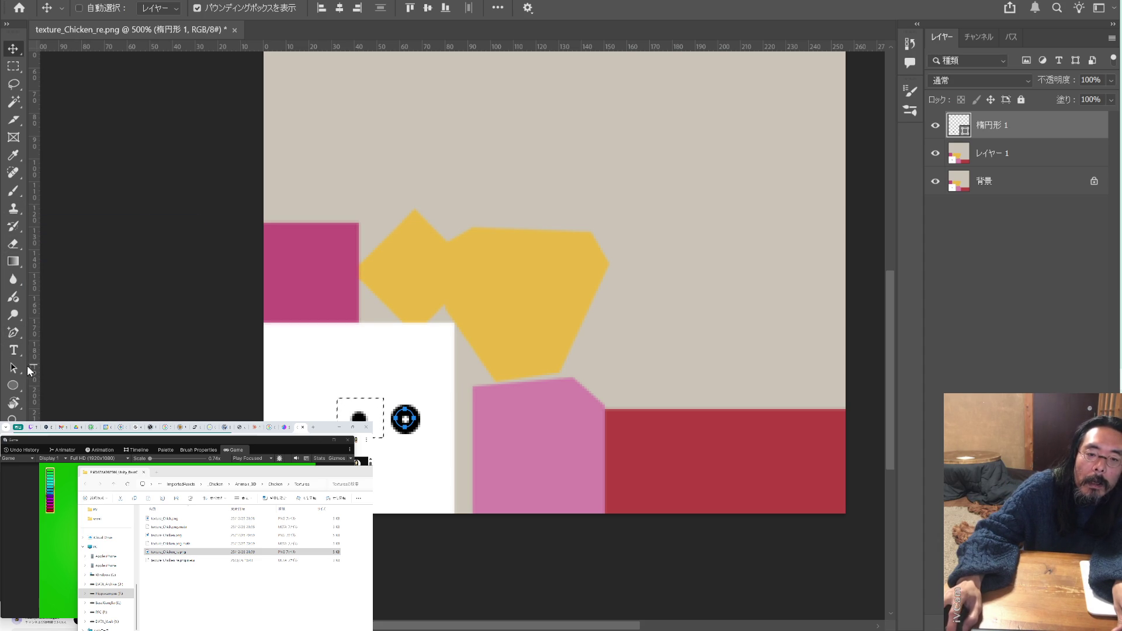
- Remove the circle's outline and try black, gradient and dark grey fills
{"action": "left_click", "coordinate": [13, 385]}
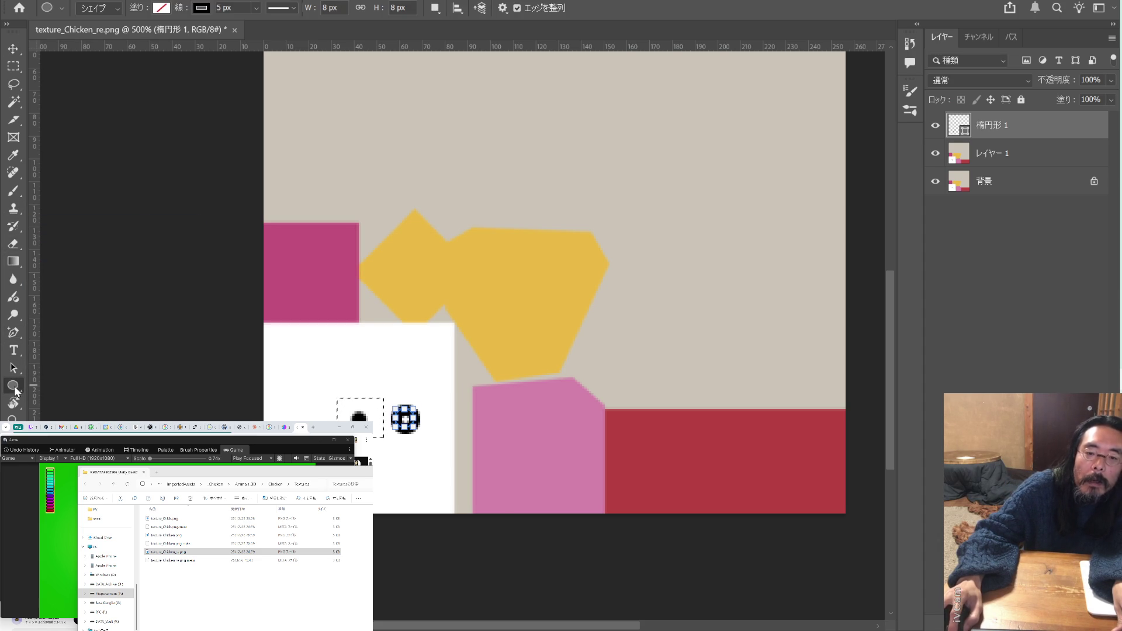
{"action": "left_click", "coordinate": [207, 9]}
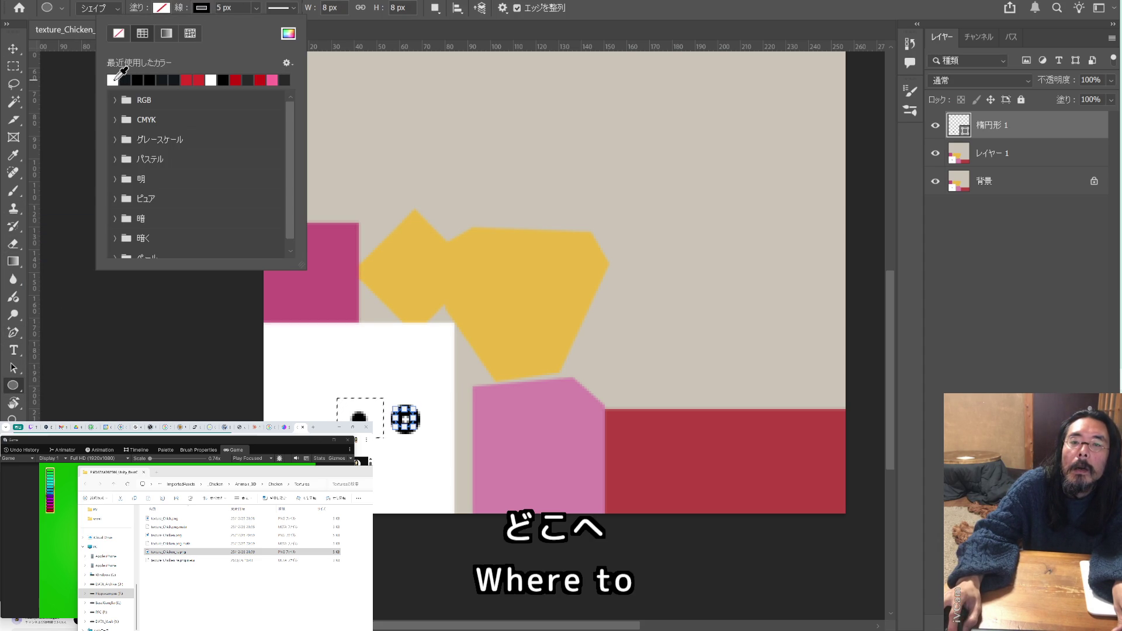
{"action": "left_click", "coordinate": [121, 34]}
{"action": "left_click", "coordinate": [162, 10]}
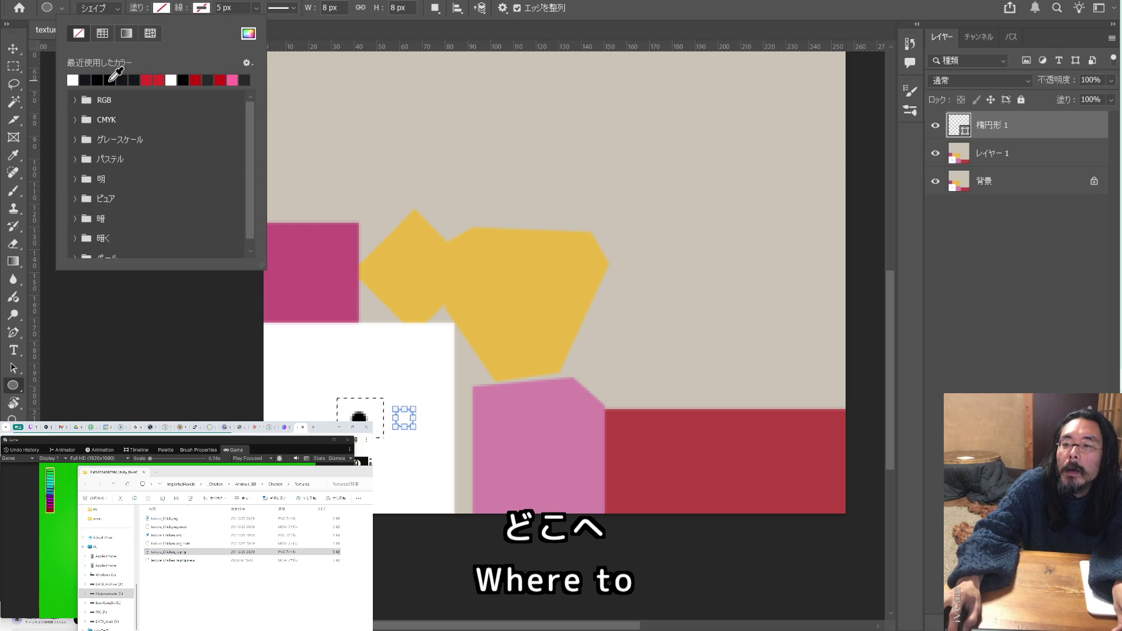
{"action": "left_click", "coordinate": [111, 79]}
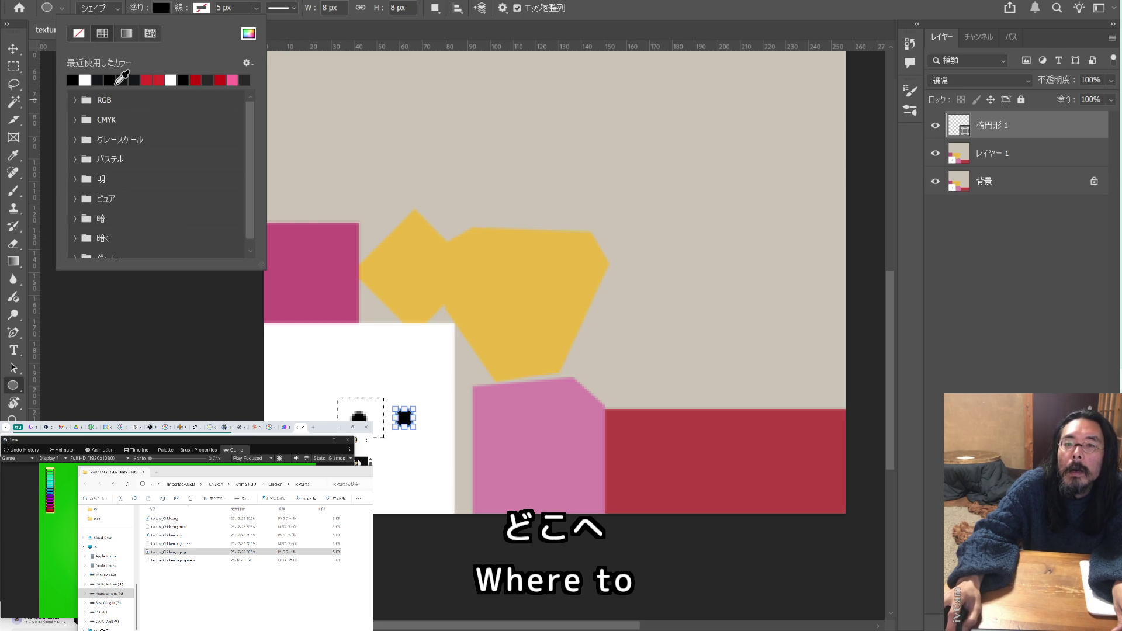
{"action": "left_click", "coordinate": [166, 10]}
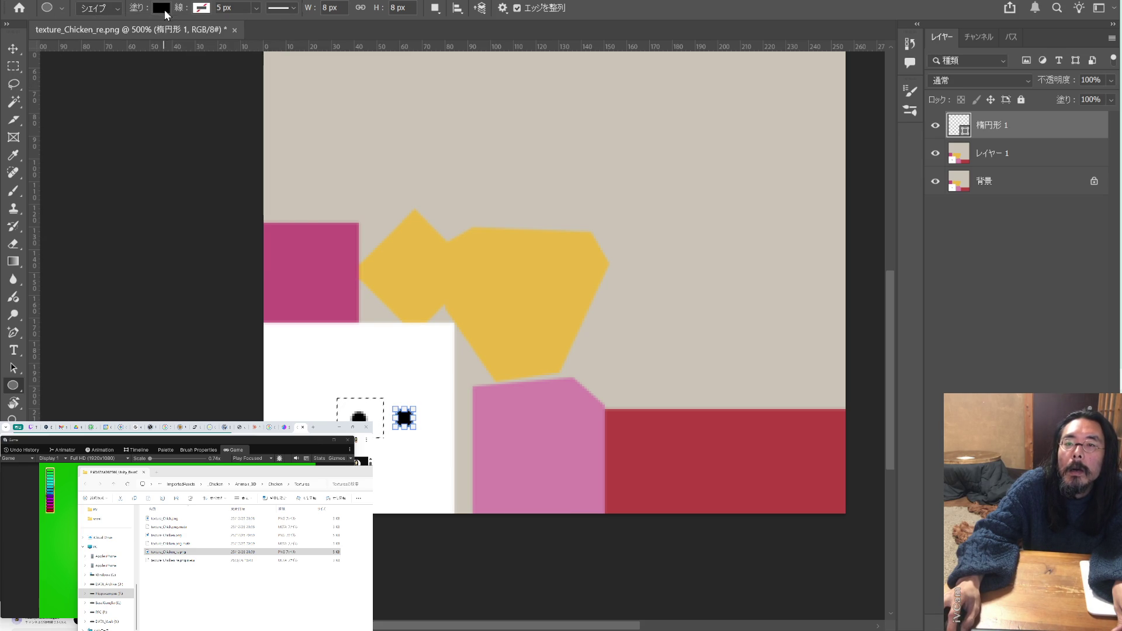
{"action": "left_click", "coordinate": [166, 9]}
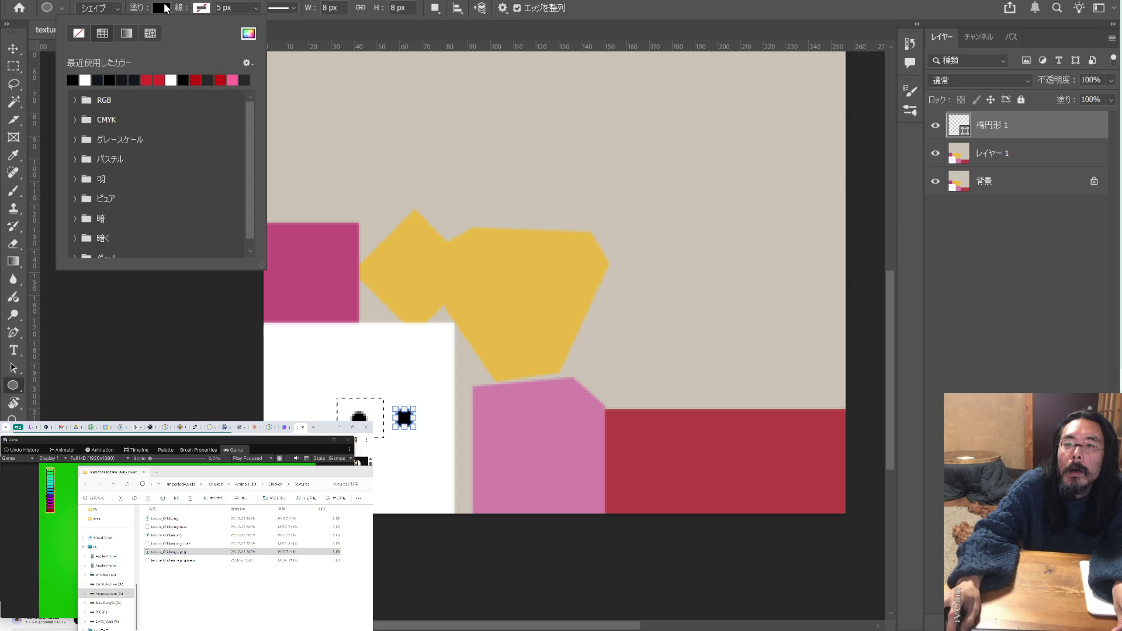
{"action": "left_click", "coordinate": [127, 33]}
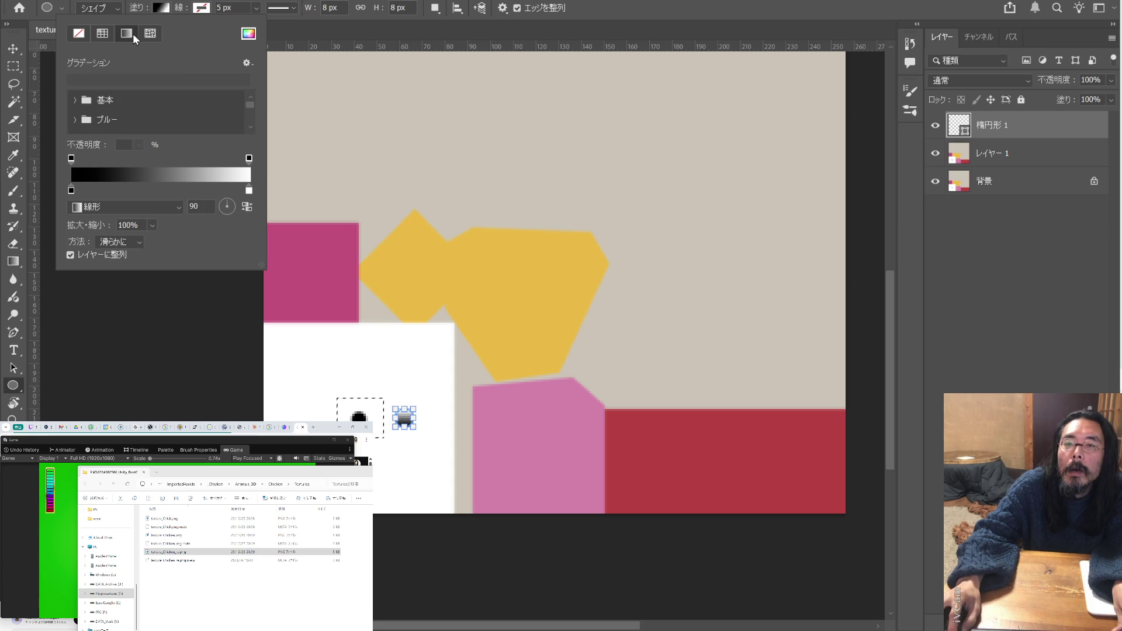
{"action": "left_click", "coordinate": [102, 34]}
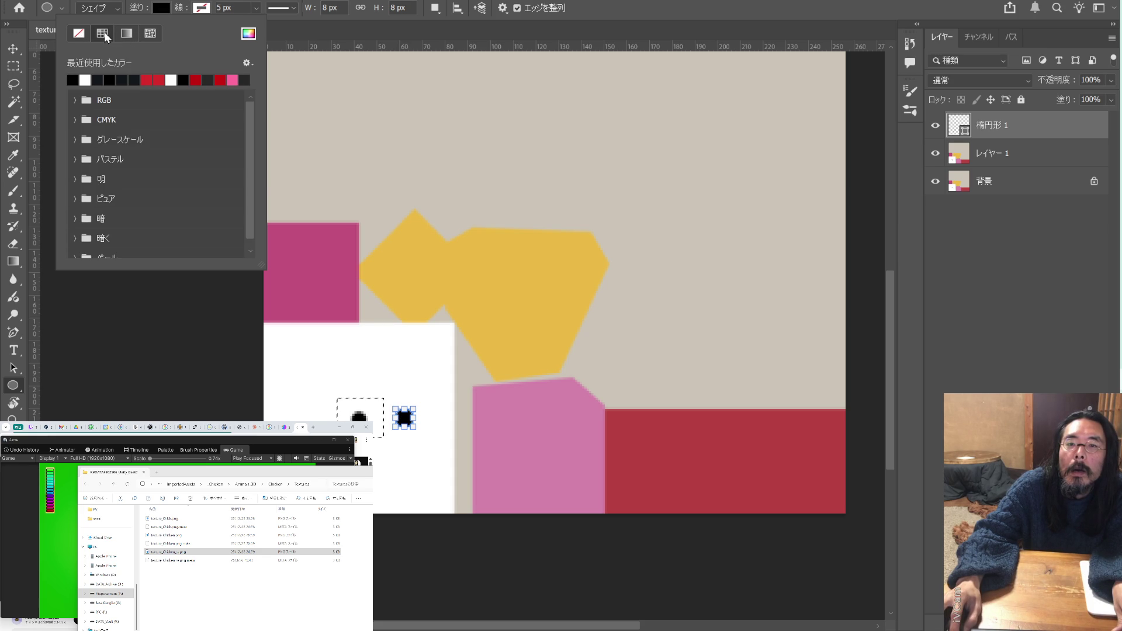
{"action": "left_click", "coordinate": [135, 81]}
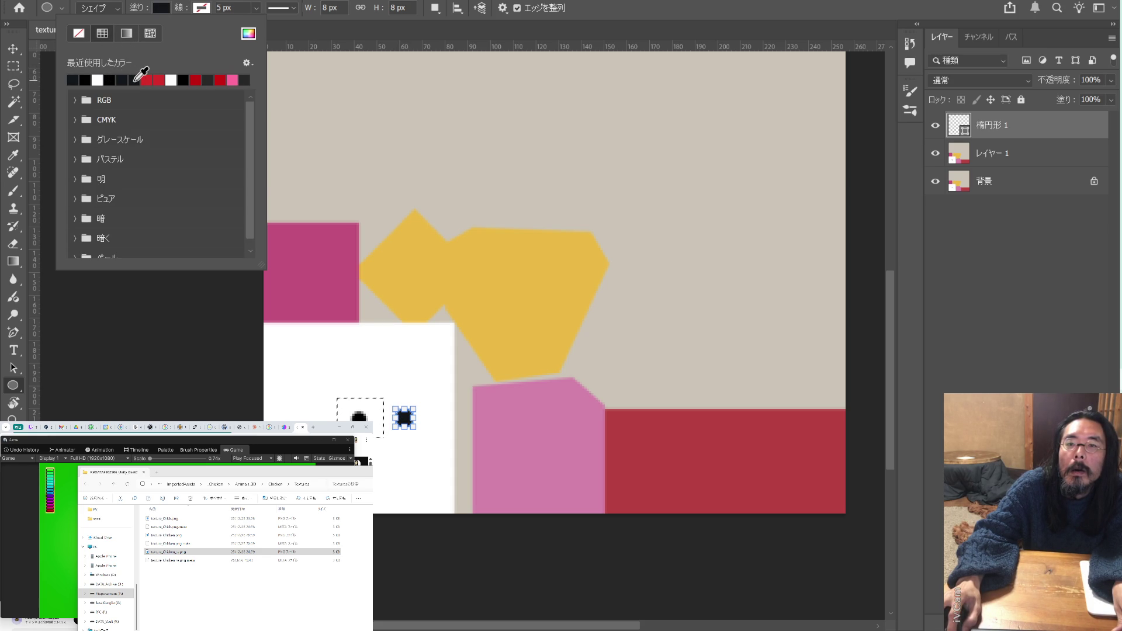
- Set the circle's fill to dark purple #291b28 in the Color Picker
{"action": "left_click", "coordinate": [248, 39]}
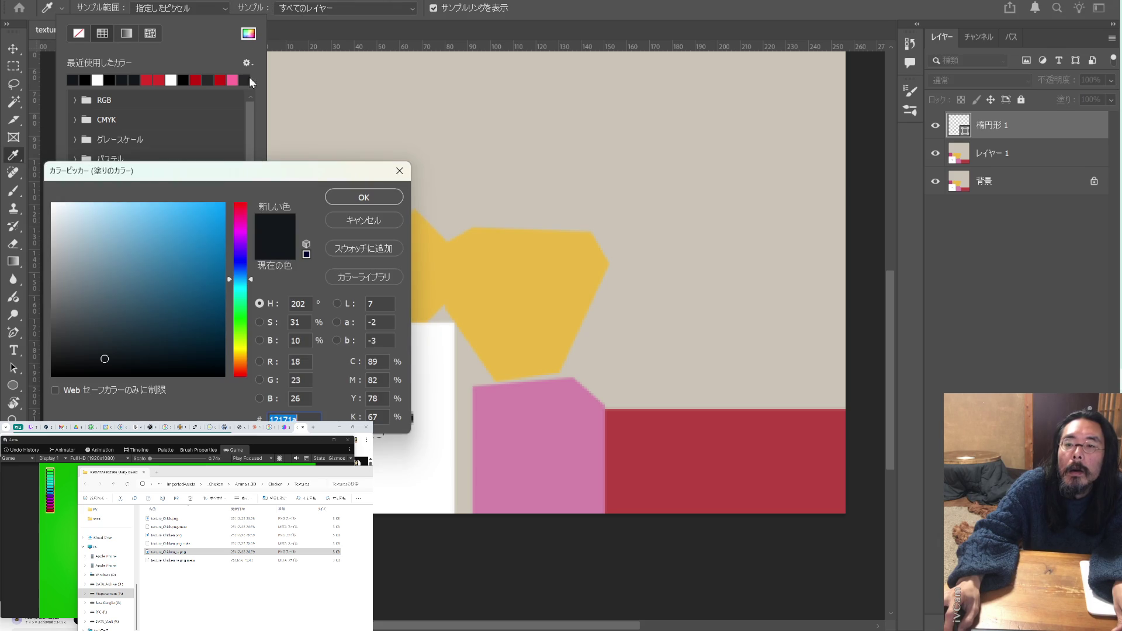
{"action": "left_click_drag", "start_coordinate": [123, 333], "coordinate": [113, 349]}
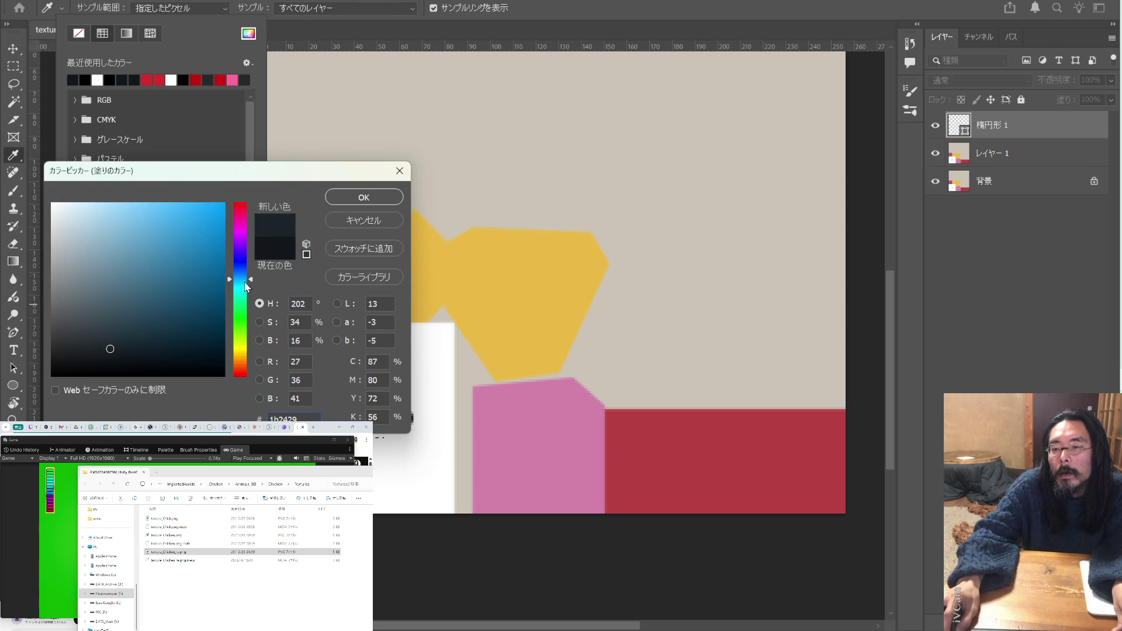
{"action": "left_click_drag", "start_coordinate": [242, 279], "coordinate": [242, 234]}
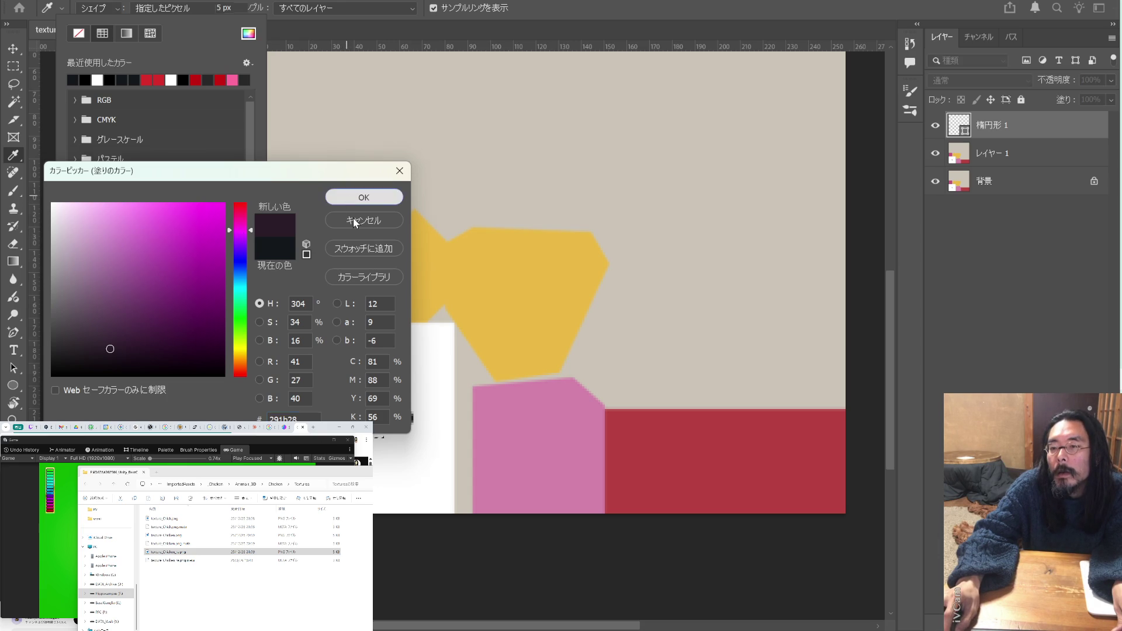
{"action": "left_click", "coordinate": [365, 198]}
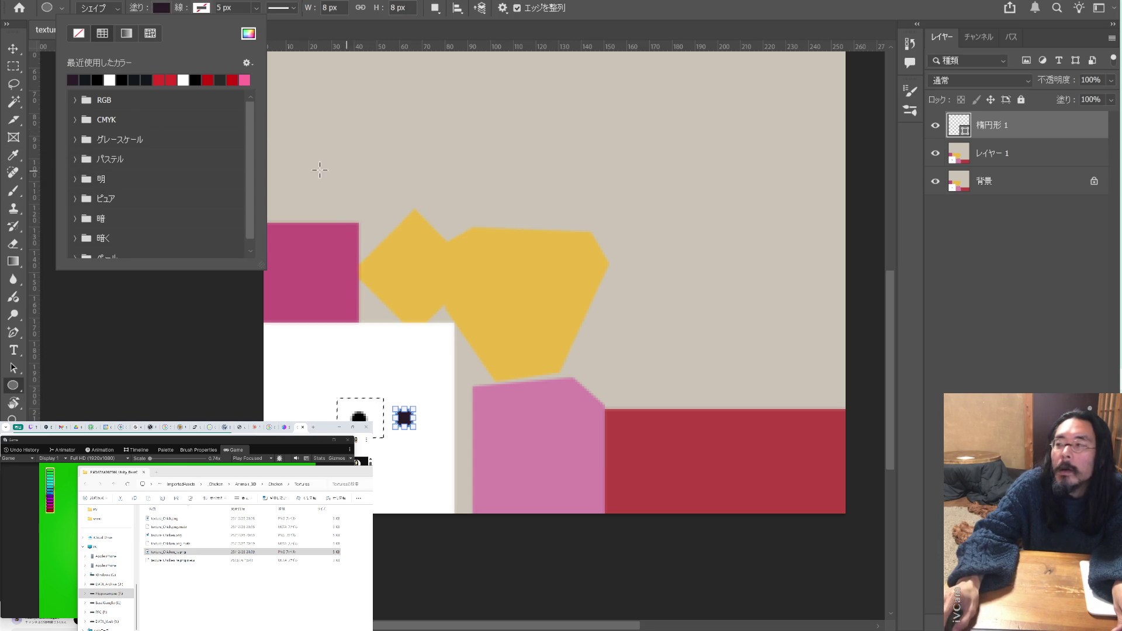
{"action": "left_click", "coordinate": [1014, 155]}
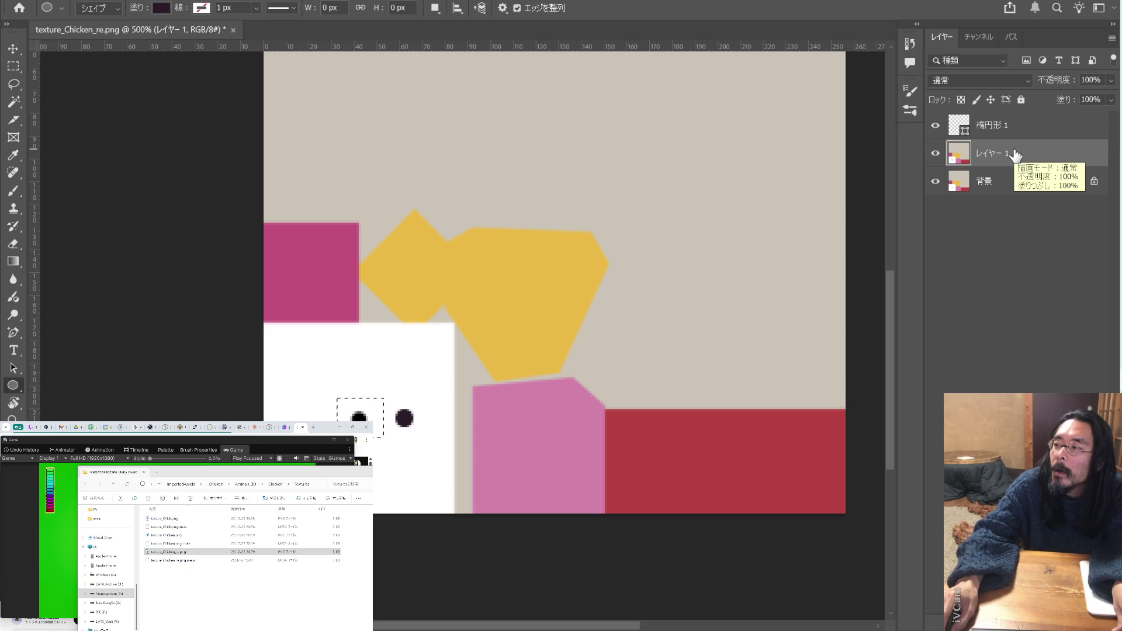
- Erase the old black eye mark with a Content-Aware Fill output to a new layer
{"action": "key", "text": "alt+e"}
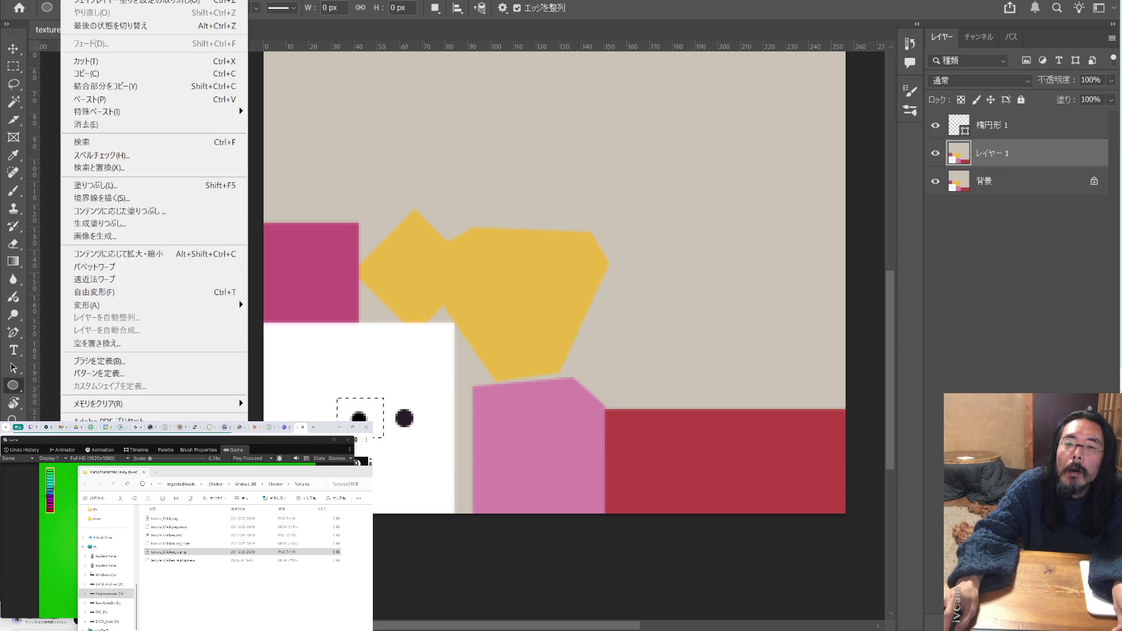
{"action": "left_click", "coordinate": [124, 212]}
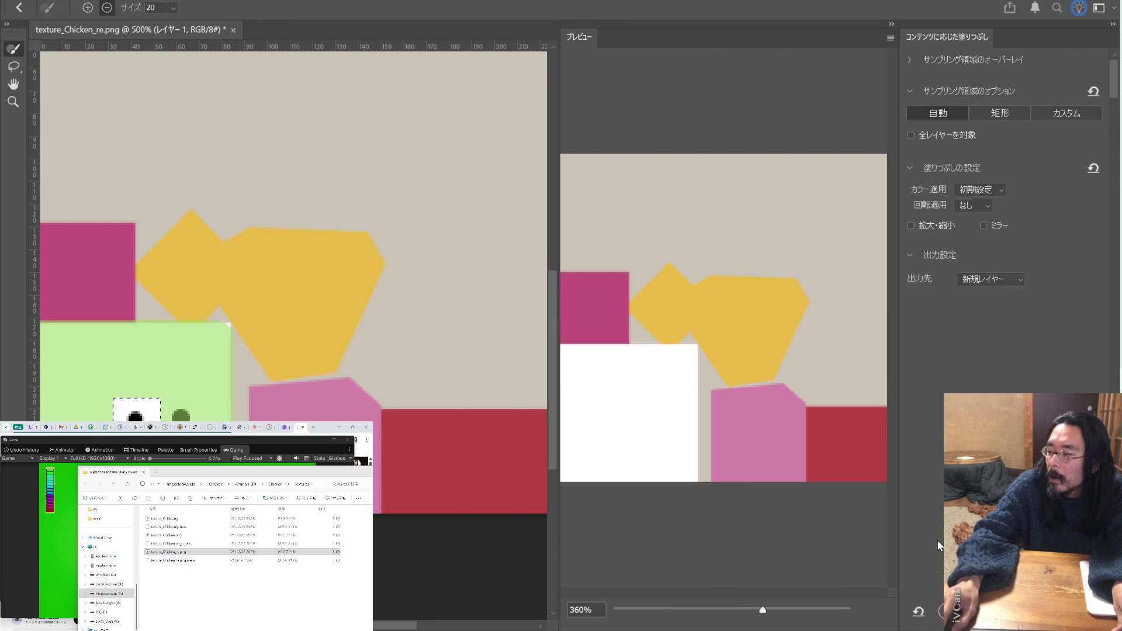
{"action": "key", "text": "Return"}
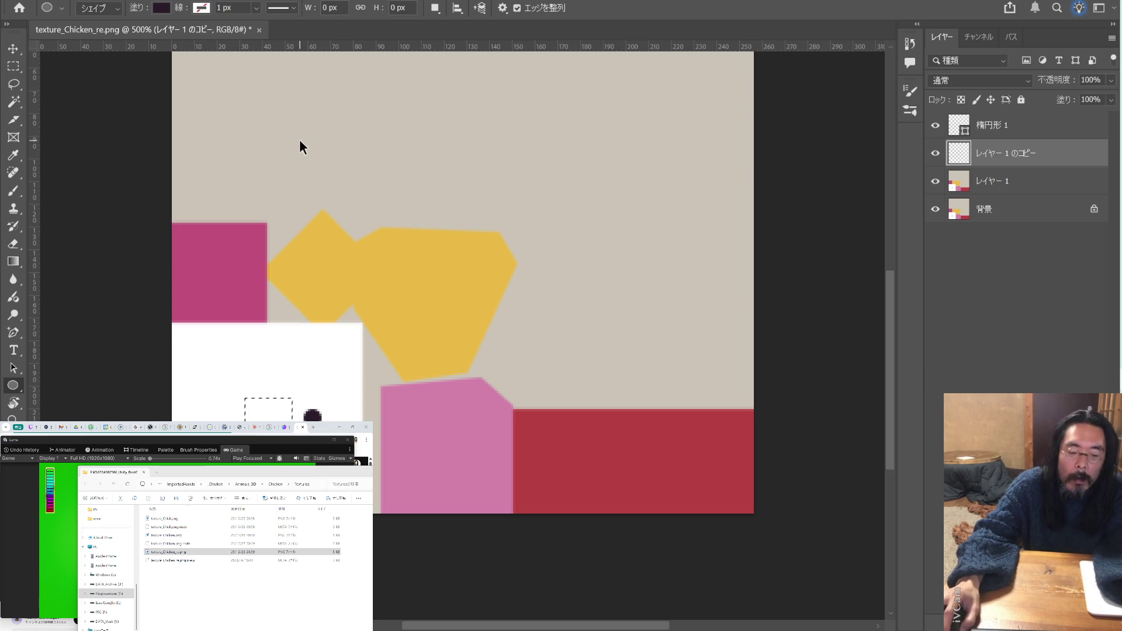
- Begin saving as texture_Chicken_re.psd and delete the texture_Chicken_re.png asset in Unity
{"action": "key", "text": "ctrl+shift+s"}
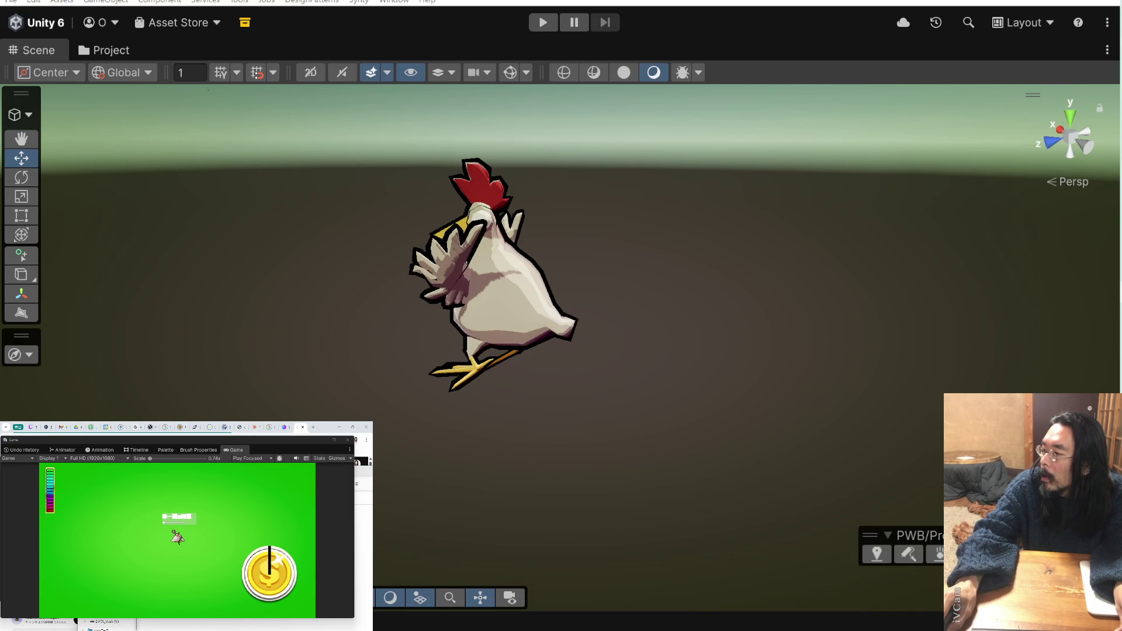
{"action": "key", "text": "Delete"}
{"action": "left_click", "coordinate": [705, 337]}
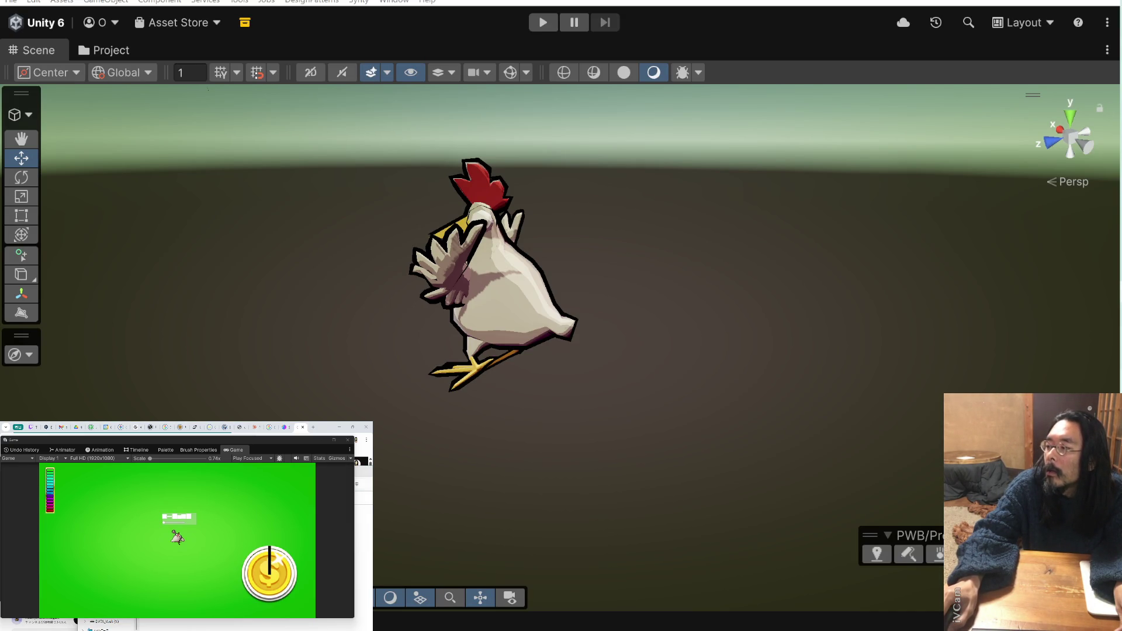
{"action": "key", "text": "alt+Tab"}
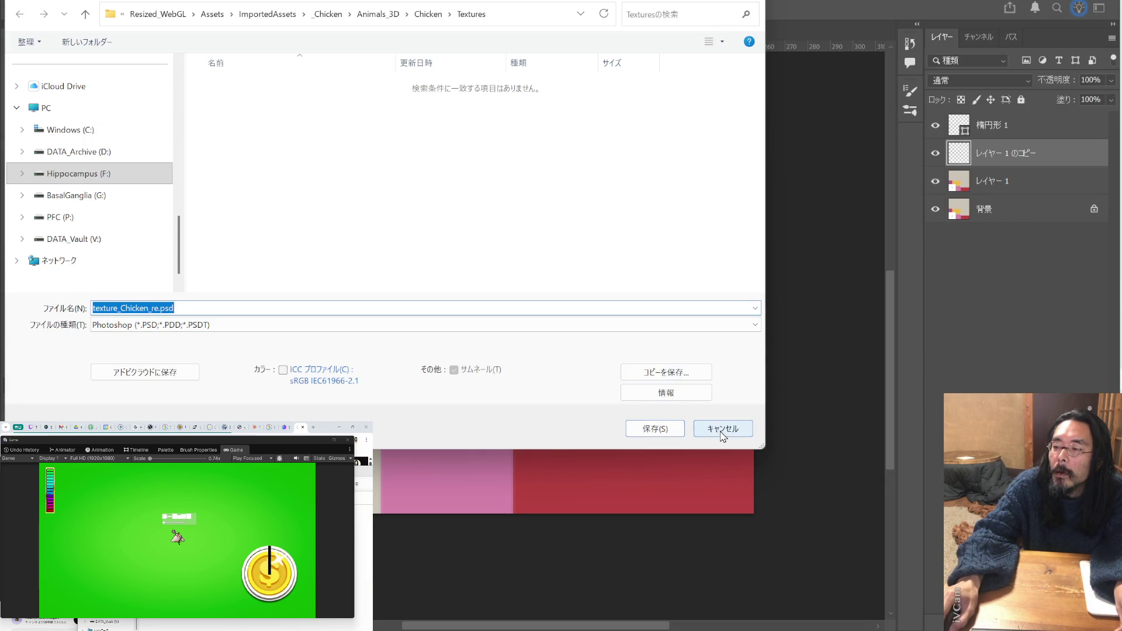
- Cancel the PSD save and check the texture's 256 × 256 px image size
{"action": "left_click", "coordinate": [719, 430]}
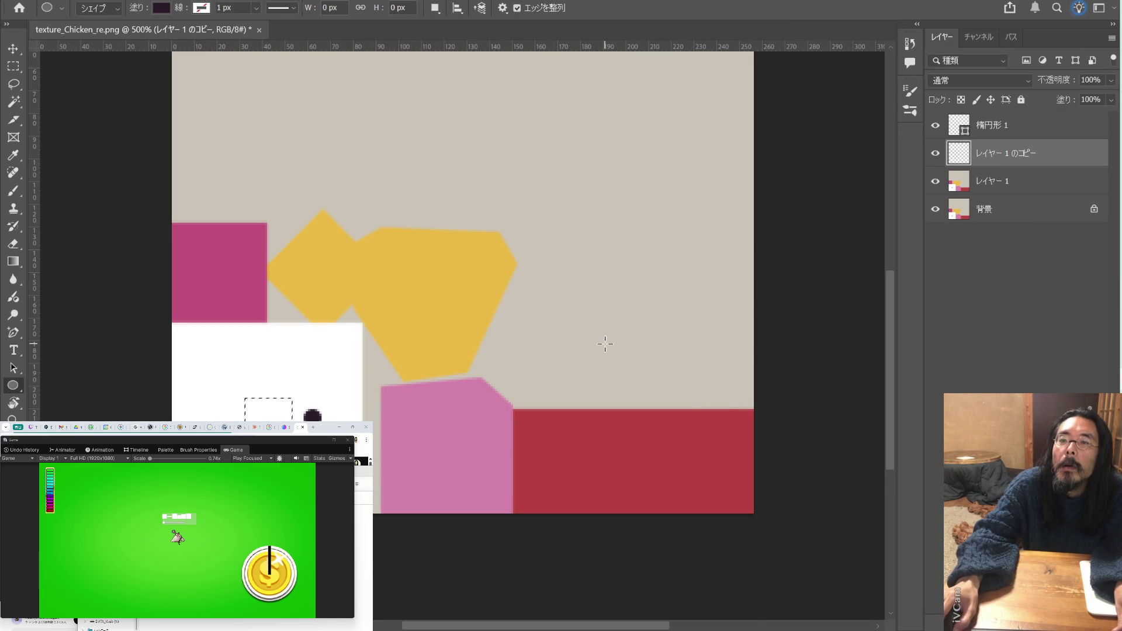
{"action": "scroll", "coordinate": [605, 343], "scroll_direction": "up", "scroll_amount": 2}
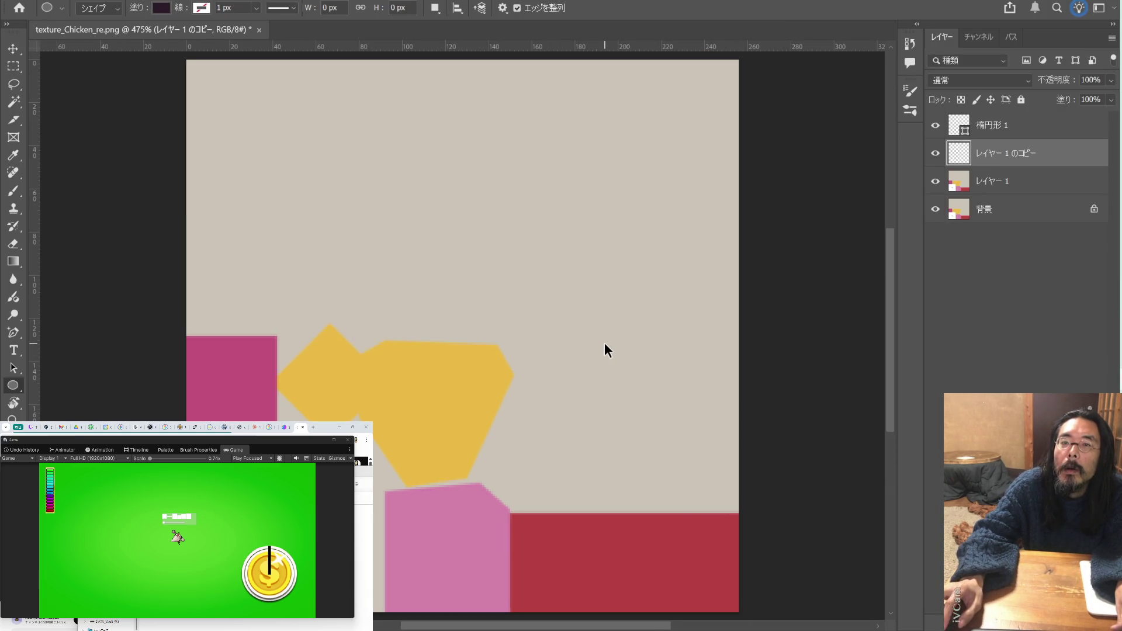
{"action": "scroll", "coordinate": [604, 342], "scroll_direction": "down", "scroll_amount": 10}
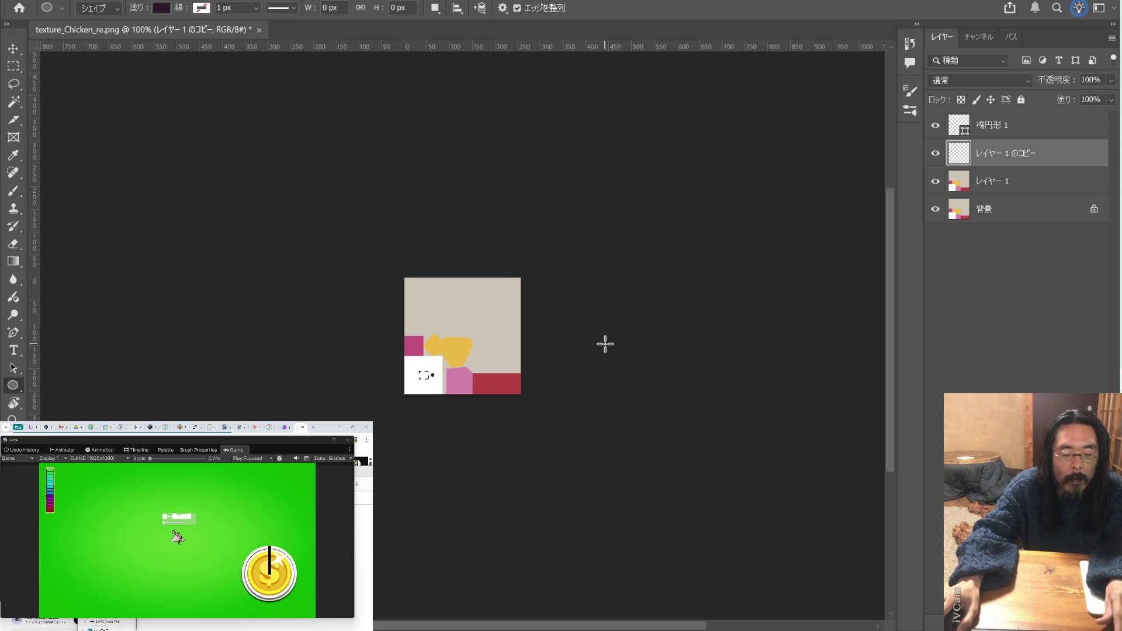
{"action": "key", "text": "i"}
{"action": "key", "text": "ctrl+alt+i"}
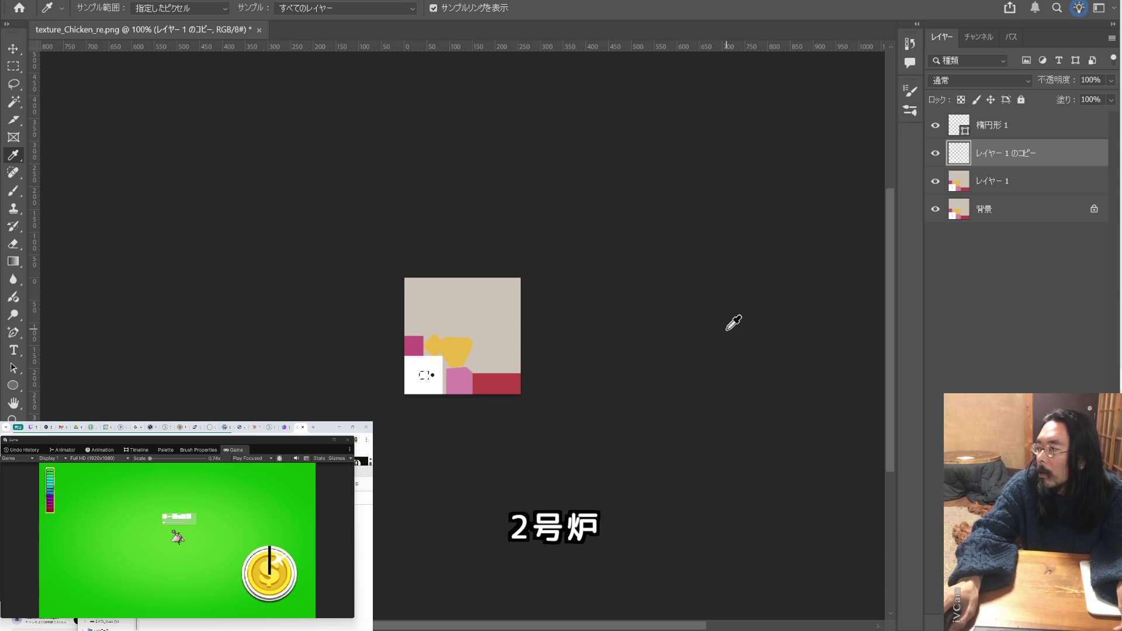
- Pick the Move tool and bring up File Explorer's render folder
{"action": "scroll", "coordinate": [684, 340], "scroll_direction": "up", "scroll_amount": 2}
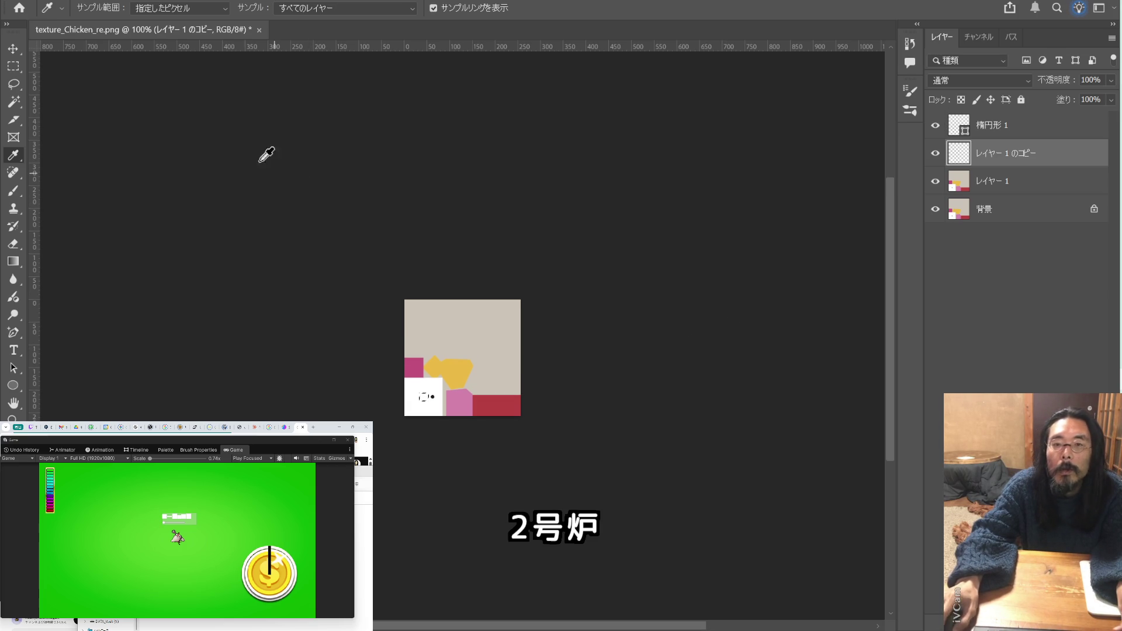
{"action": "left_click", "coordinate": [15, 52]}
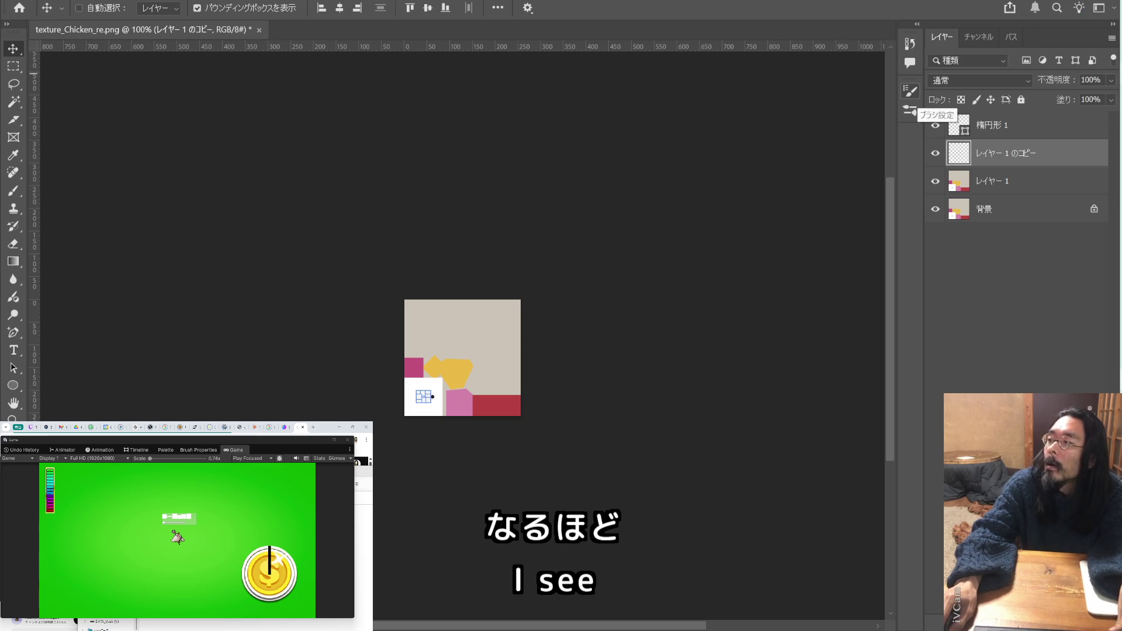
{"action": "key", "text": "alt+Tab"}
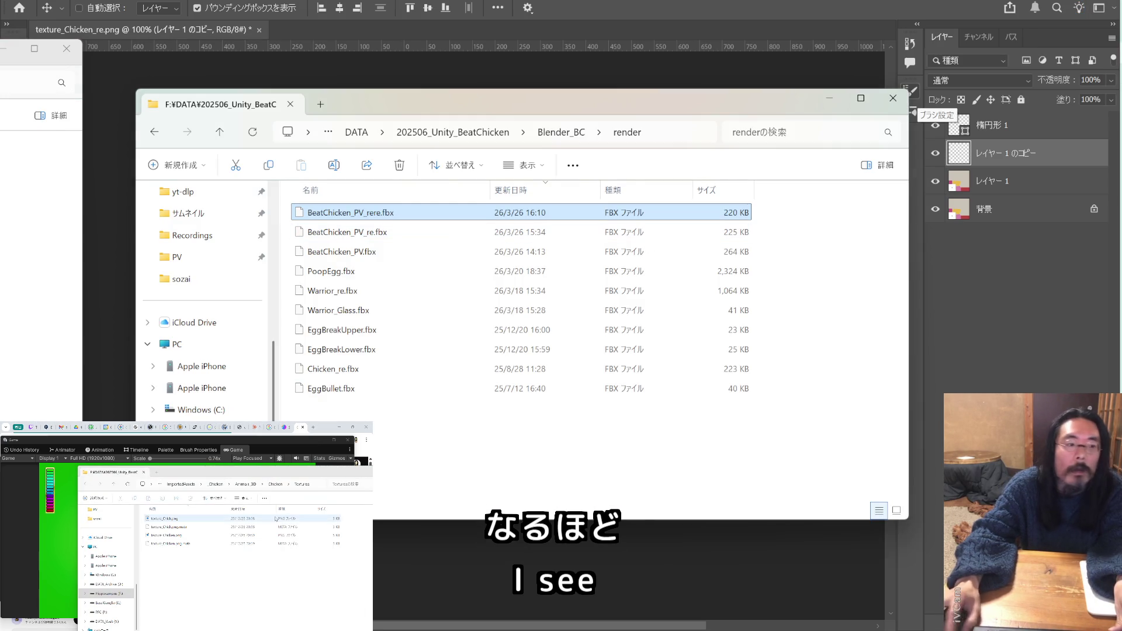
- Go up to the BeatChicken project folder and open Resize Pro Backup > Assets
{"action": "left_click", "coordinate": [187, 487]}
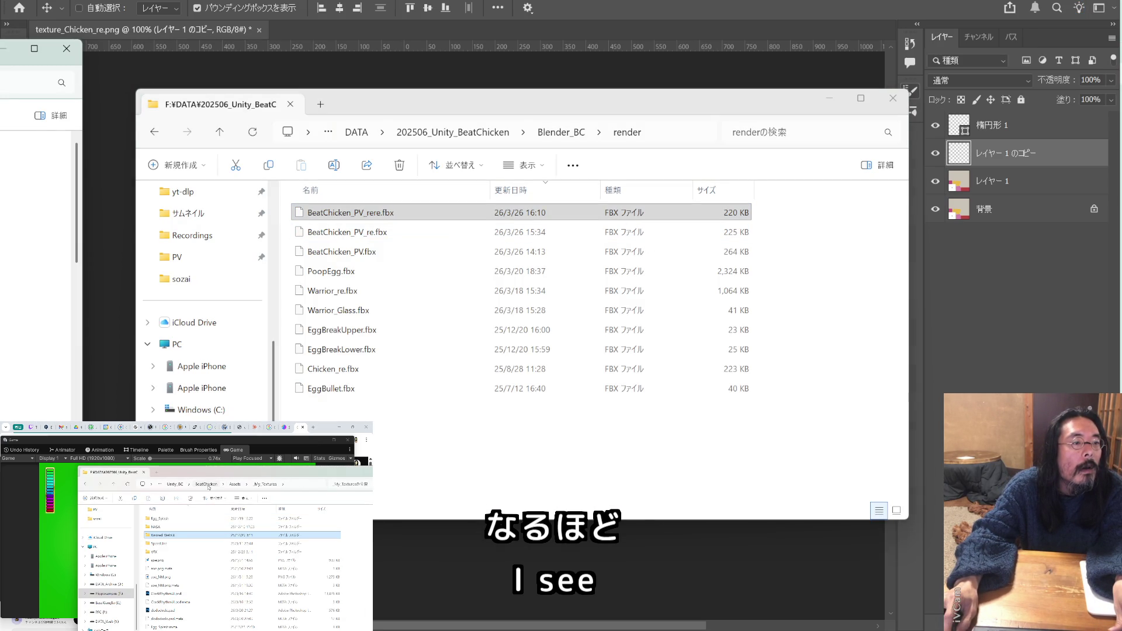
{"action": "left_click", "coordinate": [206, 485]}
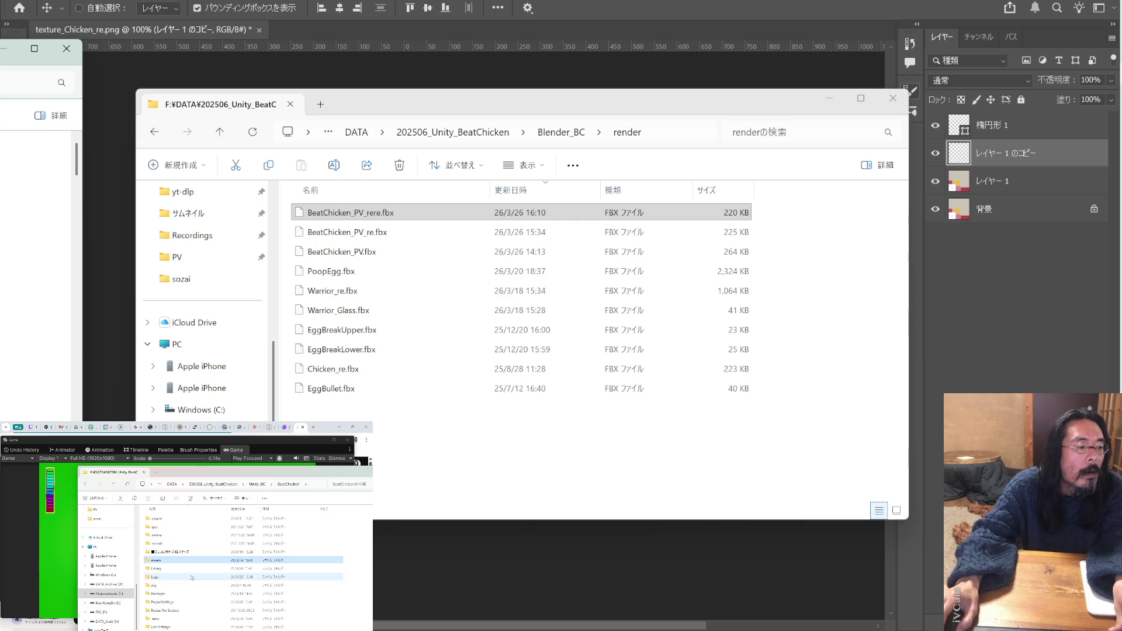
{"action": "double_click", "coordinate": [166, 529]}
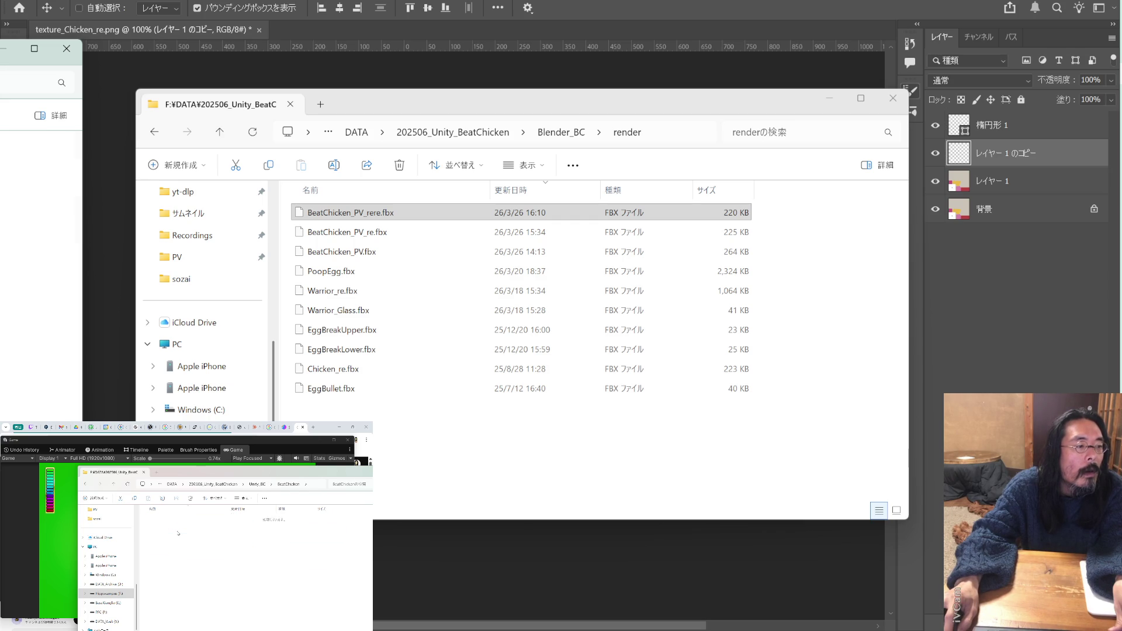
{"action": "double_click", "coordinate": [178, 519]}
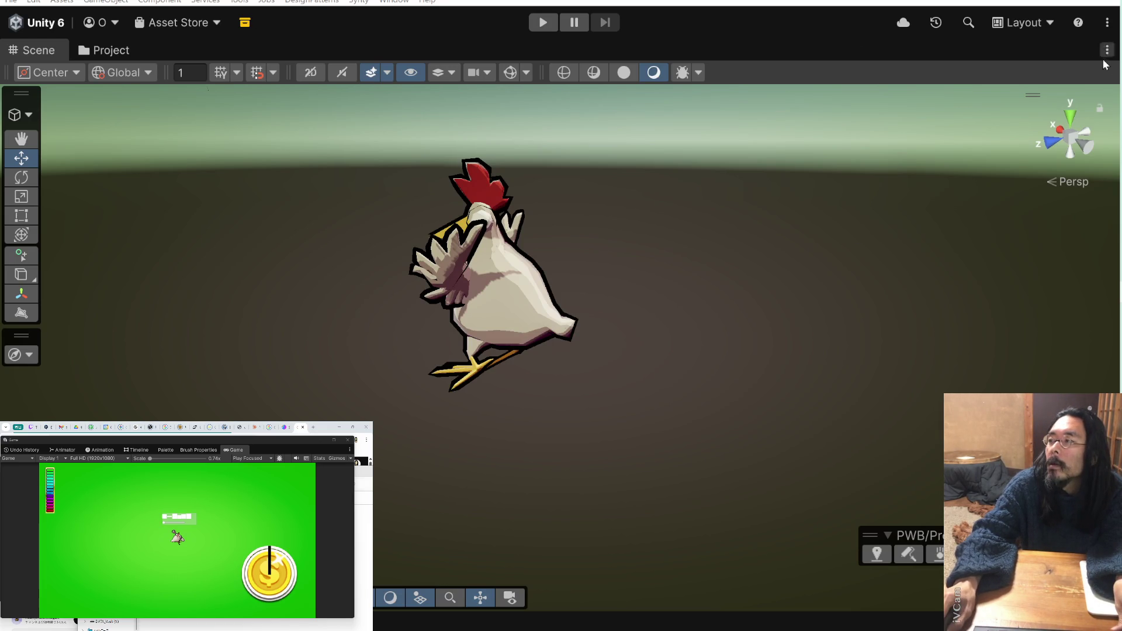
- Search the backup's Assets for 'texture_Chicken' and orbit the Scene view to the chicken's front
{"action": "left_click_drag", "start_coordinate": [186, 473], "coordinate": [151, 461]}
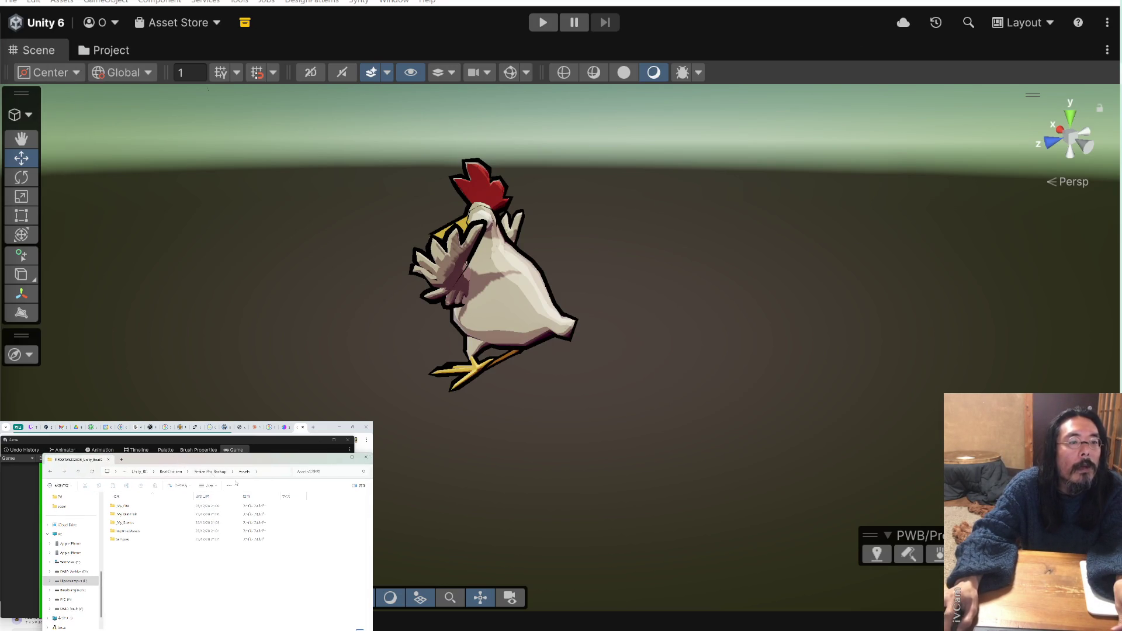
{"action": "left_click", "coordinate": [327, 471]}
{"action": "type", "text": "texture_Chicken"}
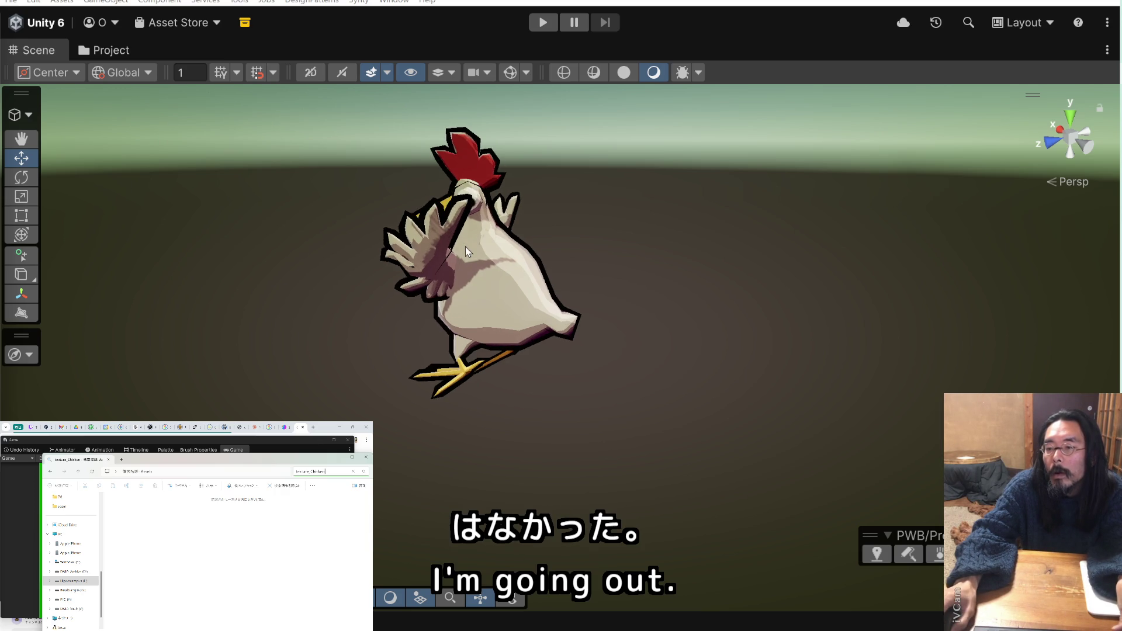
{"action": "mouse_move", "coordinate": [531, 269]}
{"action": "left_mouse_down"}
{"action": "mouse_move", "coordinate": [703, 261]}
{"action": "mouse_move", "coordinate": [703, 282]}
{"action": "left_mouse_up"}
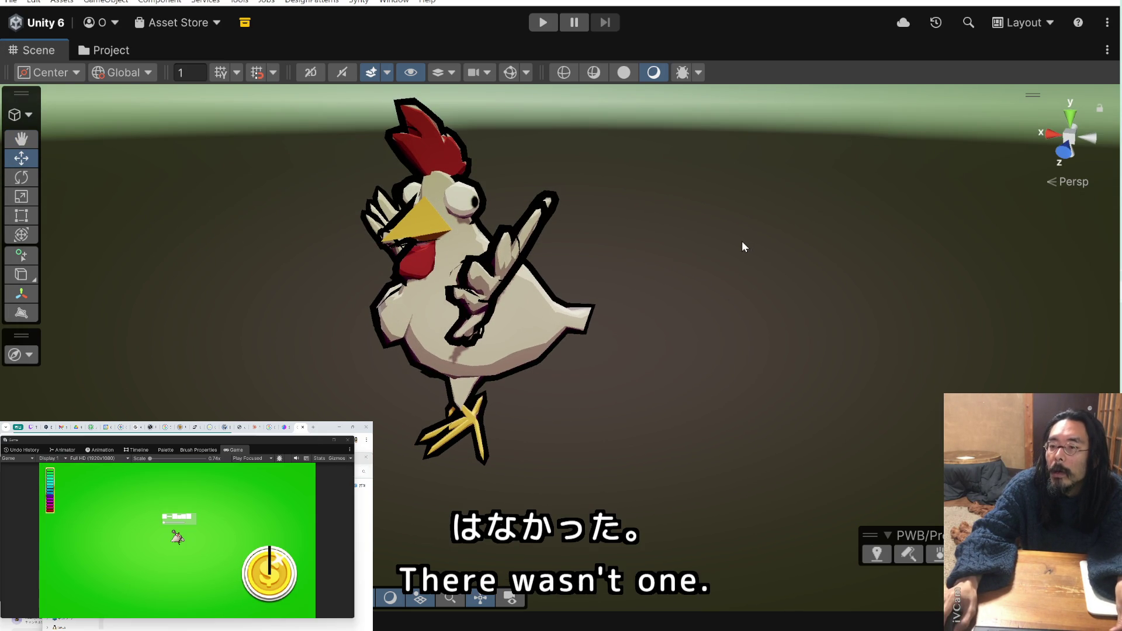
{"action": "mouse_move", "coordinate": [659, 245]}
{"action": "left_mouse_down"}
{"action": "mouse_move", "coordinate": [787, 227]}
{"action": "mouse_move", "coordinate": [816, 275]}
{"action": "mouse_move", "coordinate": [656, 258]}
{"action": "mouse_move", "coordinate": [619, 235]}
{"action": "mouse_move", "coordinate": [876, 233]}
{"action": "mouse_move", "coordinate": [649, 243]}
{"action": "left_mouse_up"}
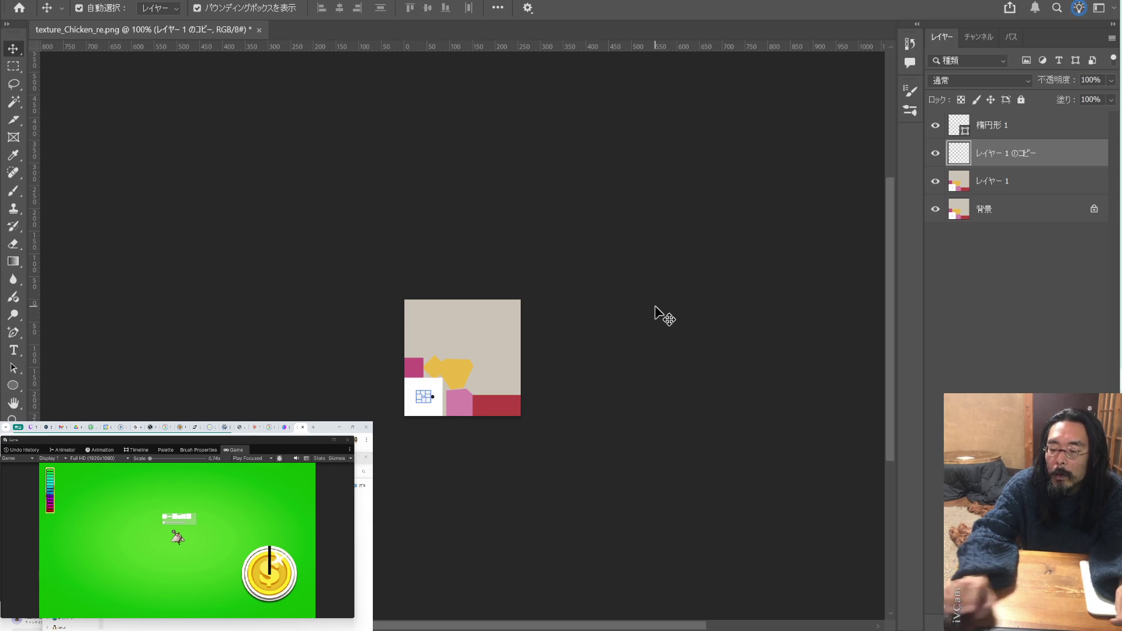
- Zoom the chicken texture in to 400%
{"action": "key", "text": "ctrl+minus"}
{"action": "key", "text": "ctrl+minus"}
{"action": "key", "text": "ctrl+plus"}
{"action": "key", "text": "ctrl+plus"}
{"action": "key", "text": "ctrl+plus"}
{"action": "key", "text": "ctrl+plus"}
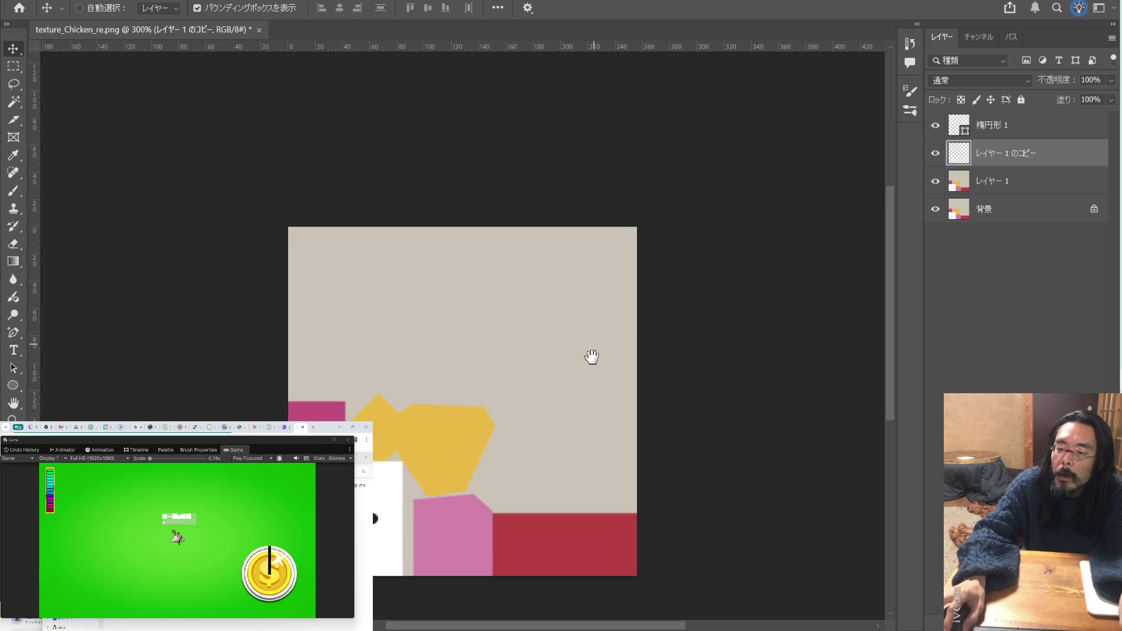
{"action": "scroll", "coordinate": [590, 310], "scroll_direction": "down", "scroll_amount": 2}
{"action": "key", "text": "u"}
{"action": "key", "text": "ctrl+plus"}
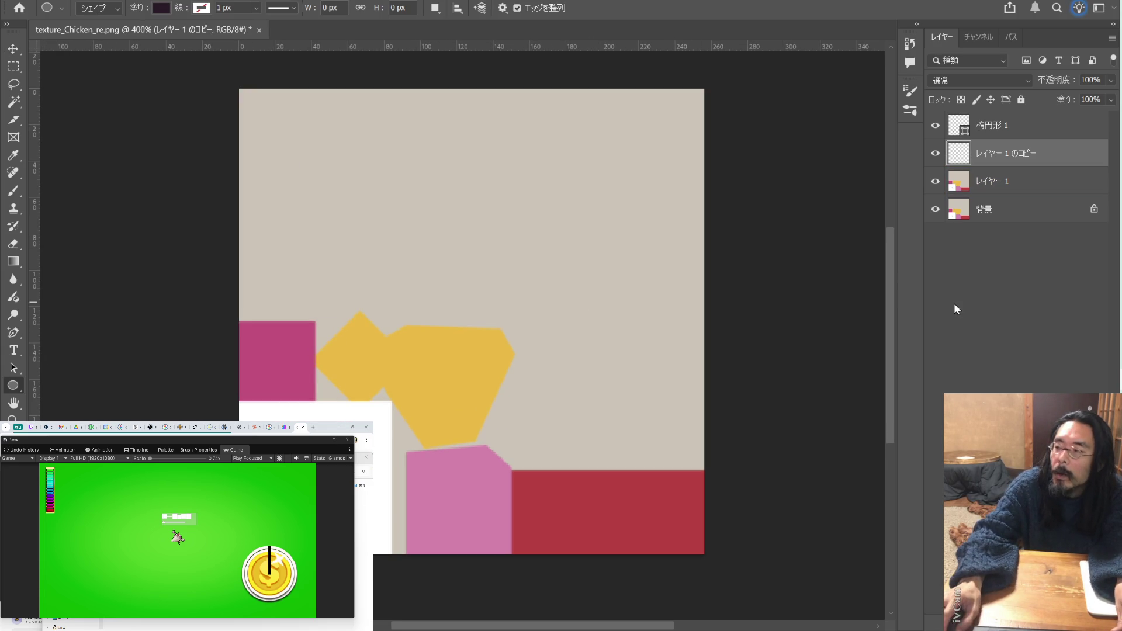
{"action": "left_click", "coordinate": [1001, 267]}
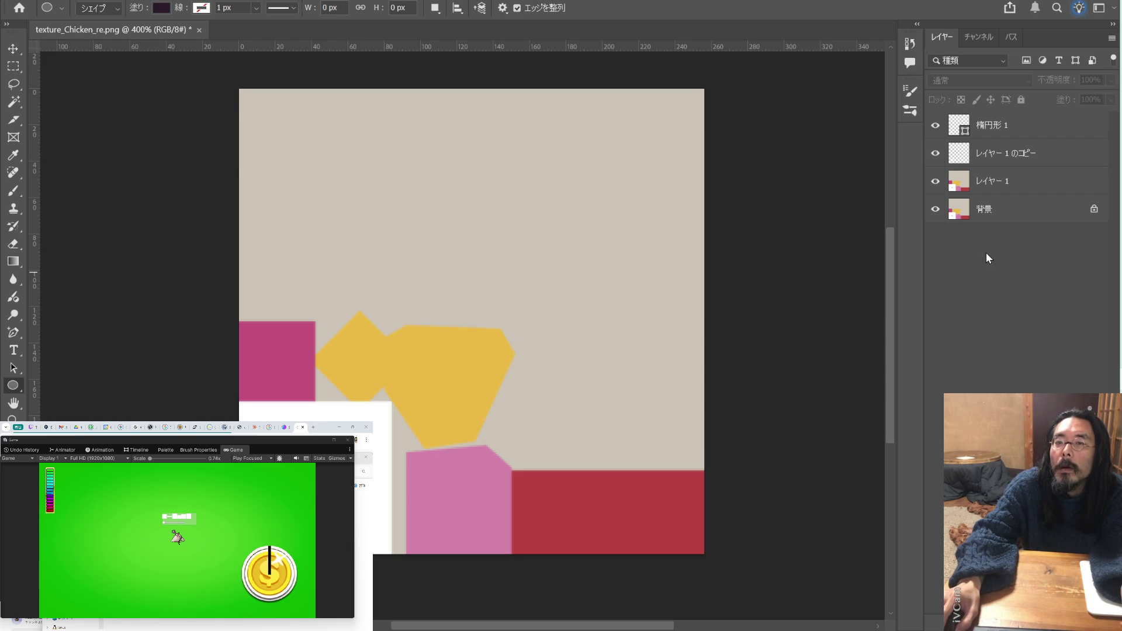
- Save the texture as texture_Chicken_re.psd and go back to Unity
{"action": "key", "text": "ctrl+shift+s"}
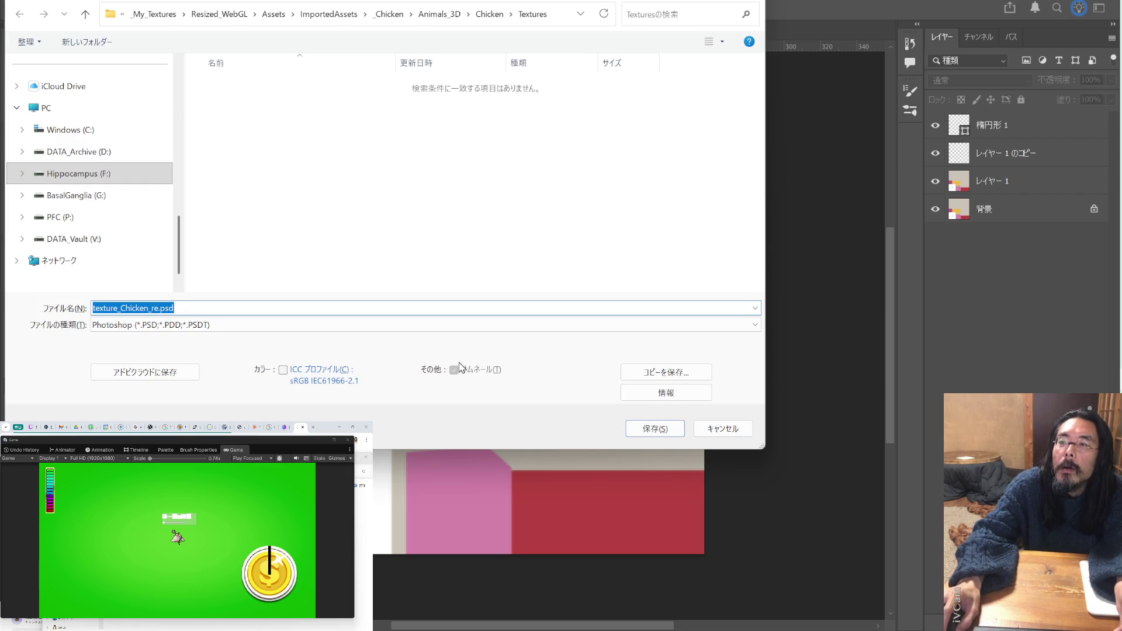
{"action": "left_click", "coordinate": [649, 432]}
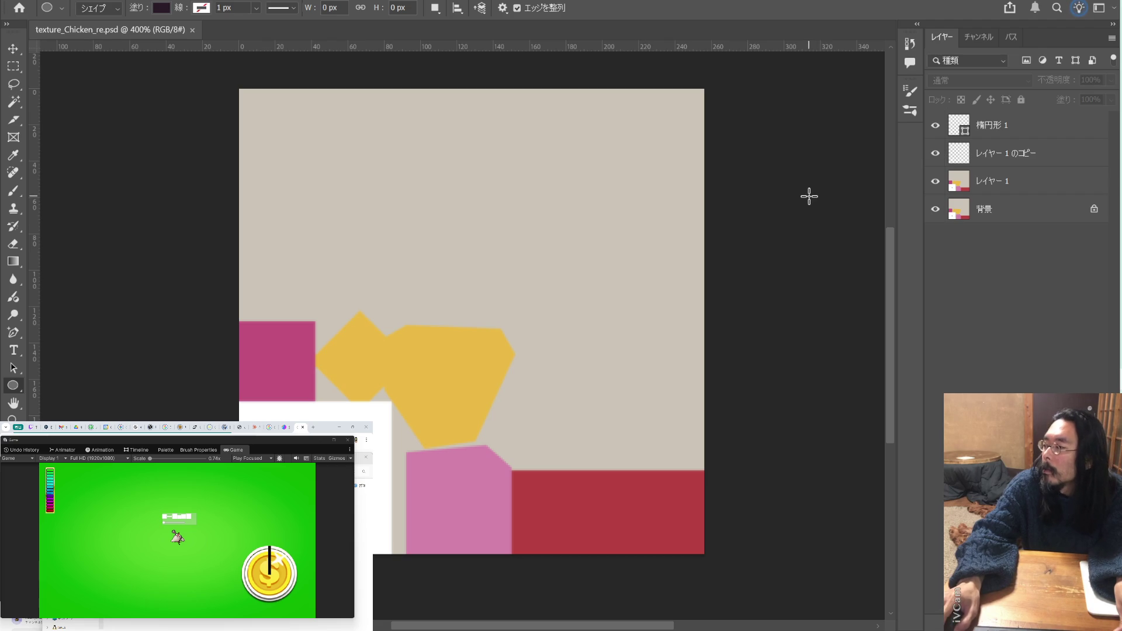
{"action": "key", "text": "alt+Tab"}
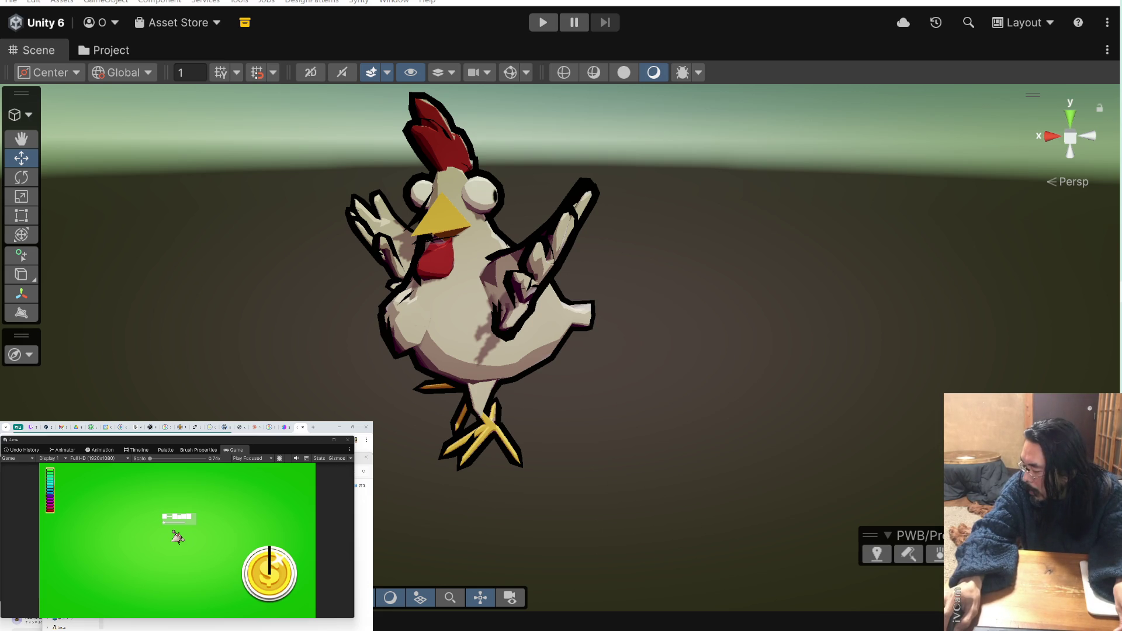
- Select the chicken in the Scene view and orbit to see it from another side
{"action": "left_click", "coordinate": [484, 281]}
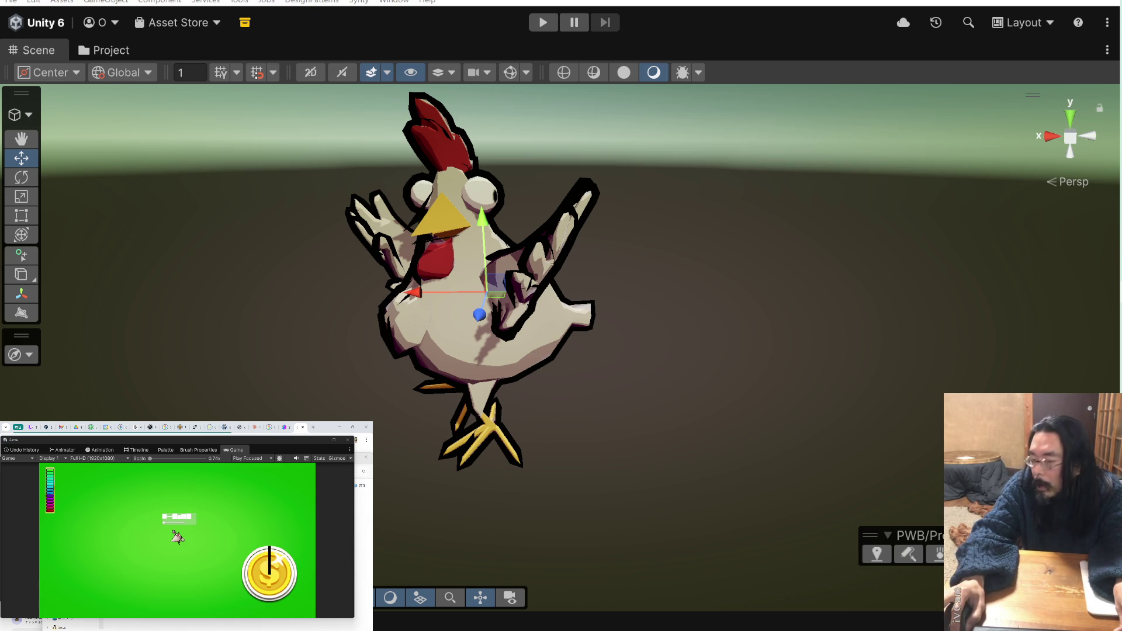
{"action": "mouse_move", "coordinate": [713, 260]}
{"action": "left_mouse_down"}
{"action": "mouse_move", "coordinate": [673, 260]}
{"action": "mouse_move", "coordinate": [811, 296]}
{"action": "mouse_move", "coordinate": [759, 283]}
{"action": "mouse_move", "coordinate": [784, 284]}
{"action": "left_mouse_up"}
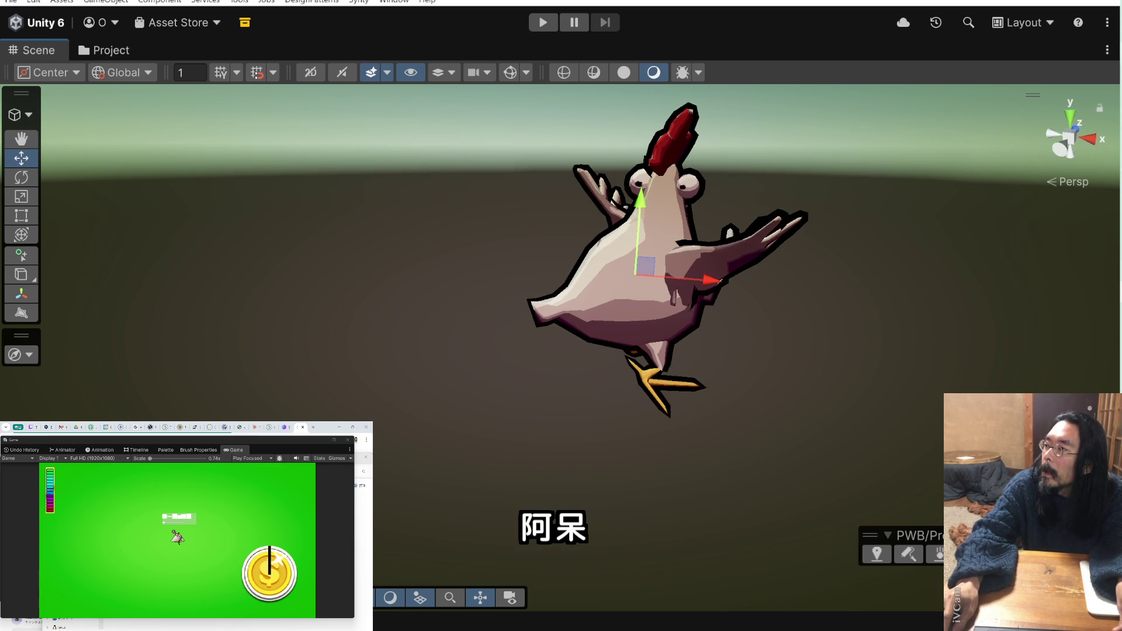
{"action": "key", "text": "alt+Tab"}
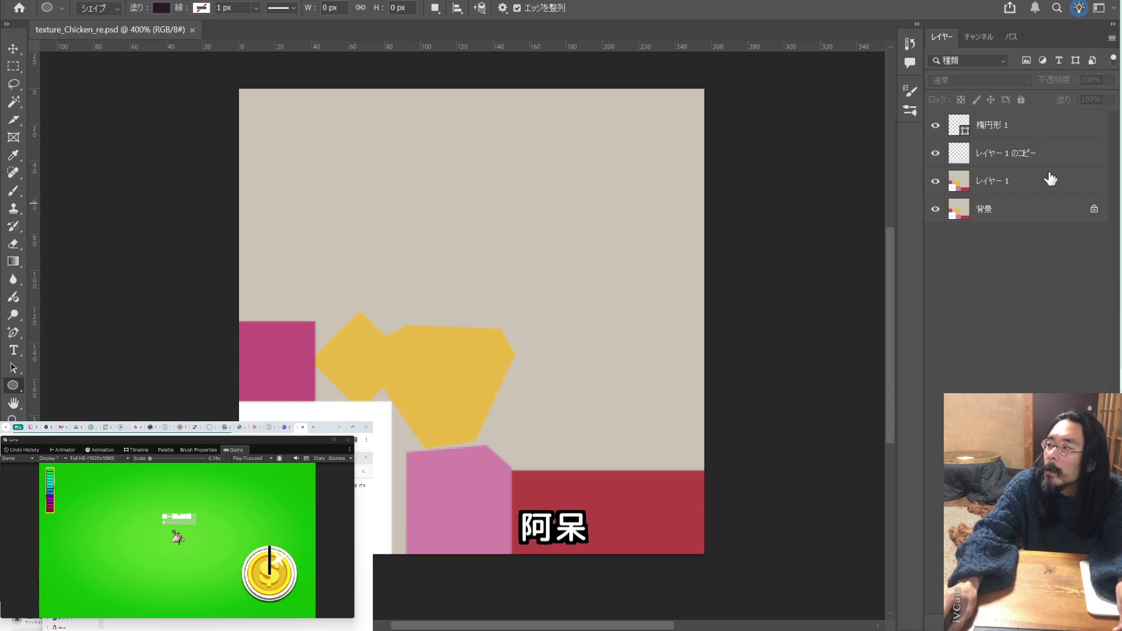
- Merge レイヤー 1 into レイヤー 1 のコピー
{"action": "left_click", "coordinate": [1028, 154]}
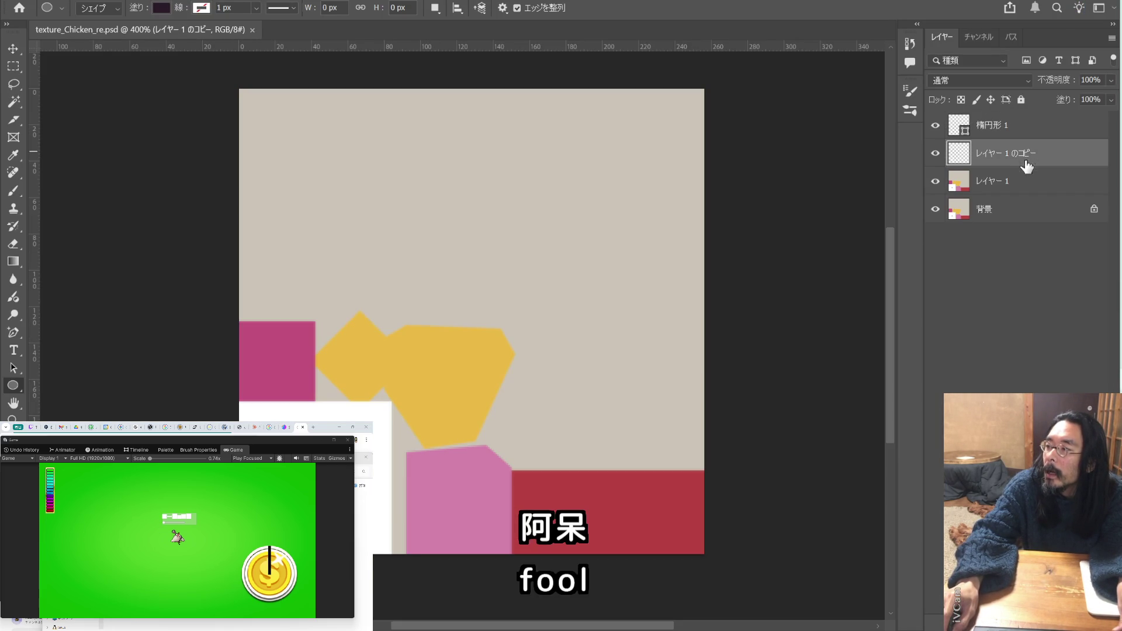
{"action": "left_click", "coordinate": [1023, 192], "text": "shift"}
{"action": "key", "text": "ctrl+e"}
- Select the ellipse layer 楕円形 1 and start free-transforming it
{"action": "left_click", "coordinate": [1017, 130]}
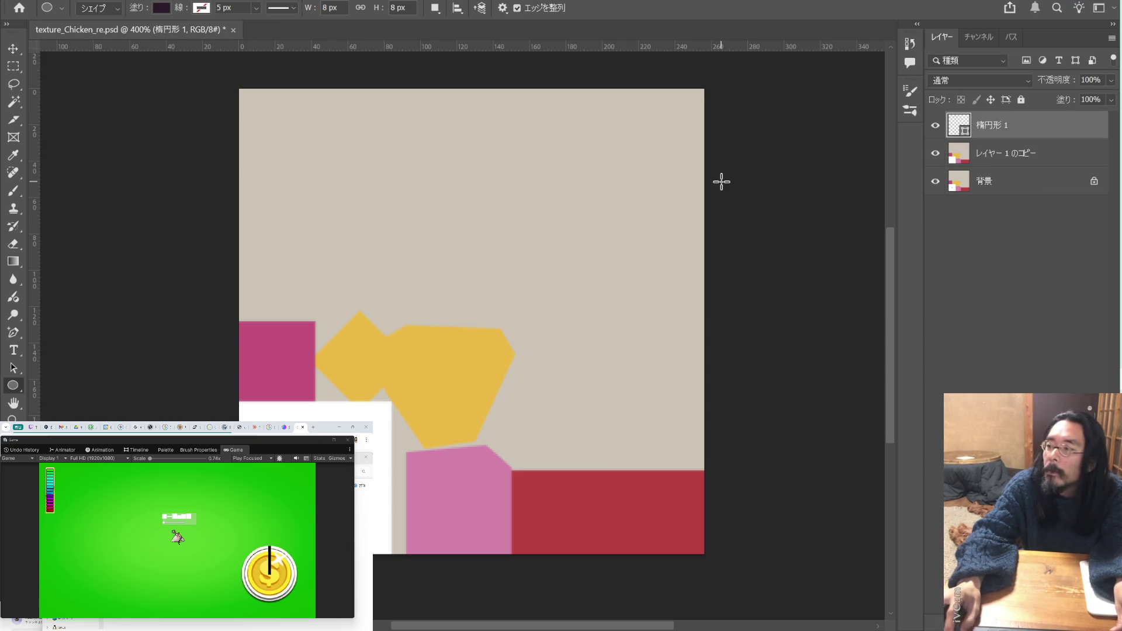
{"action": "key", "text": "v"}
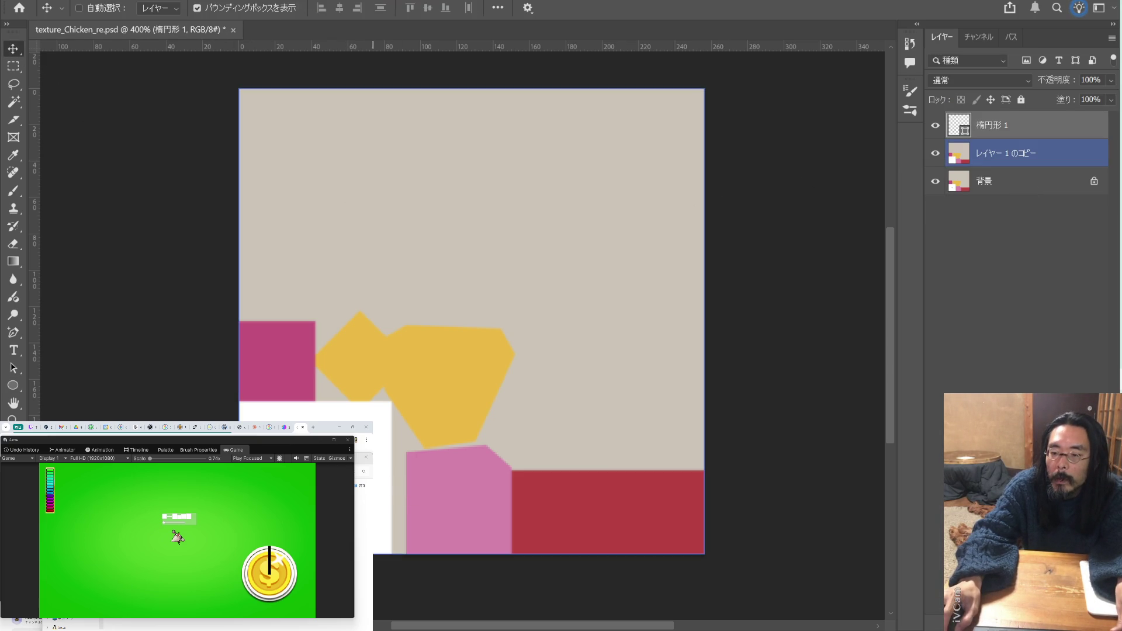
{"action": "key", "text": "ctrl+t"}
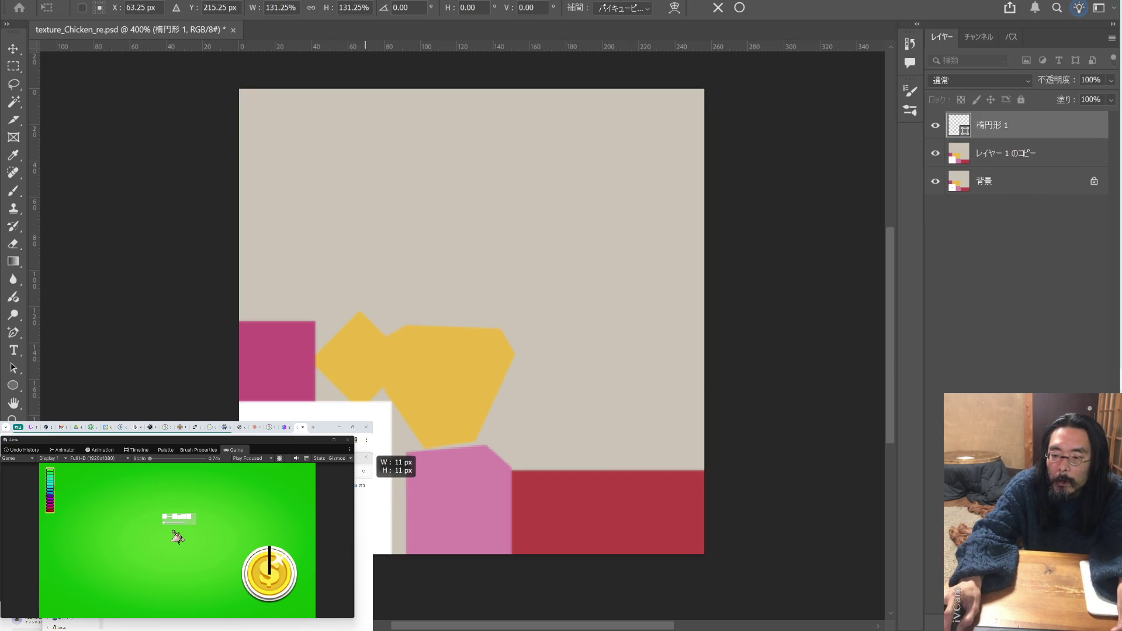
- End the transform, select the merged layer and save texture_Chicken_re.psd
{"action": "key", "text": "Return"}
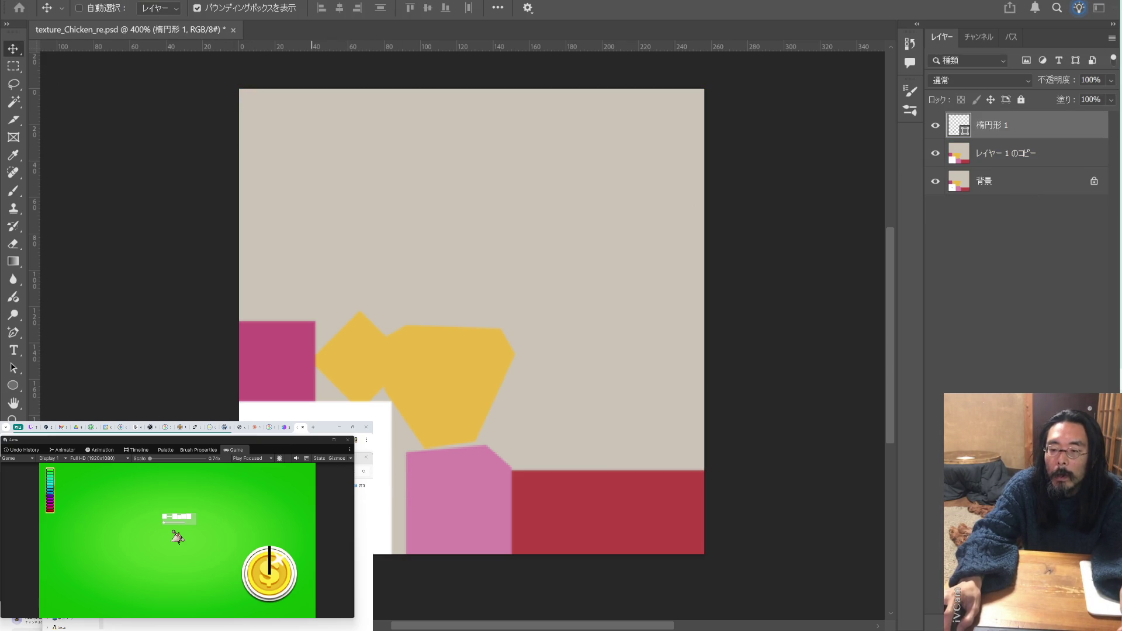
{"action": "key", "text": "alt+bracketleft"}
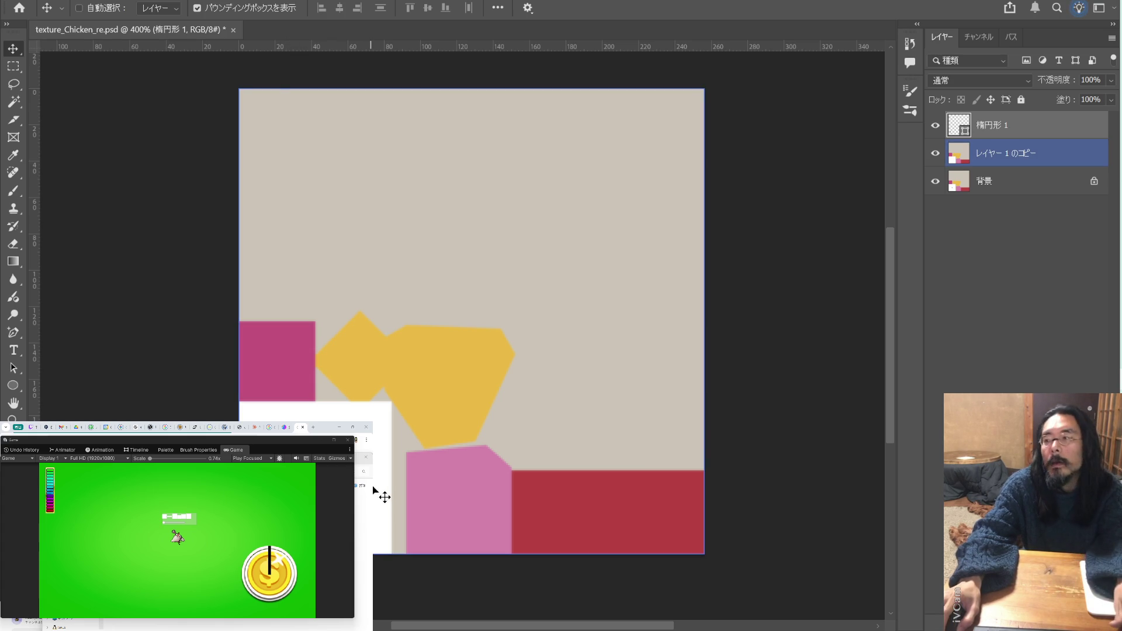
{"action": "key", "text": "ctrl+z"}
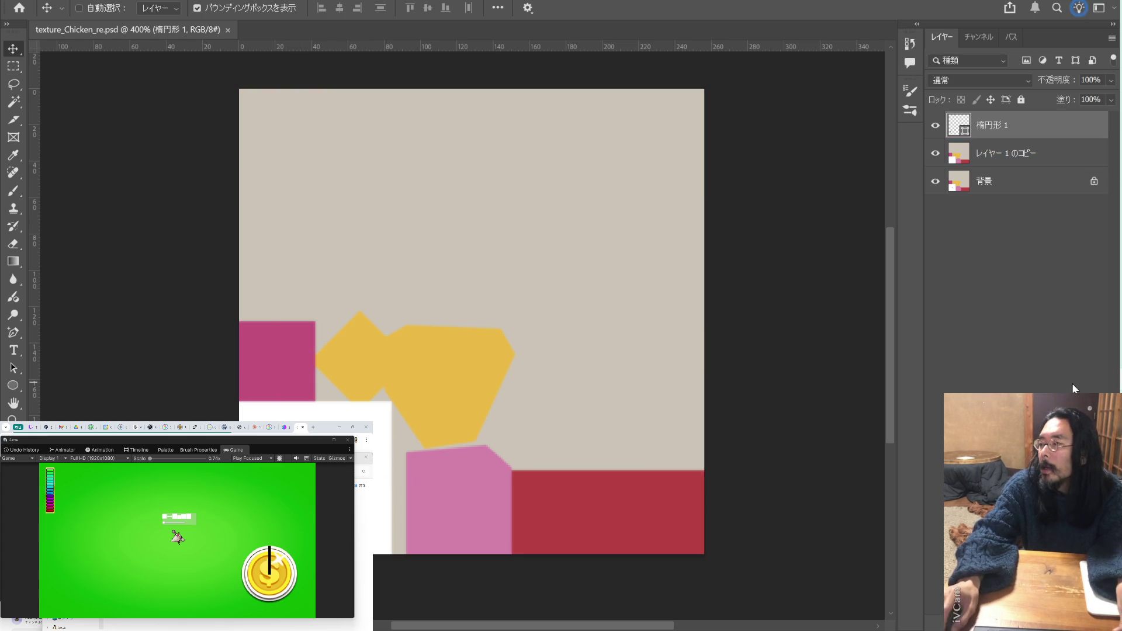
{"action": "key", "text": "alt+Tab"}
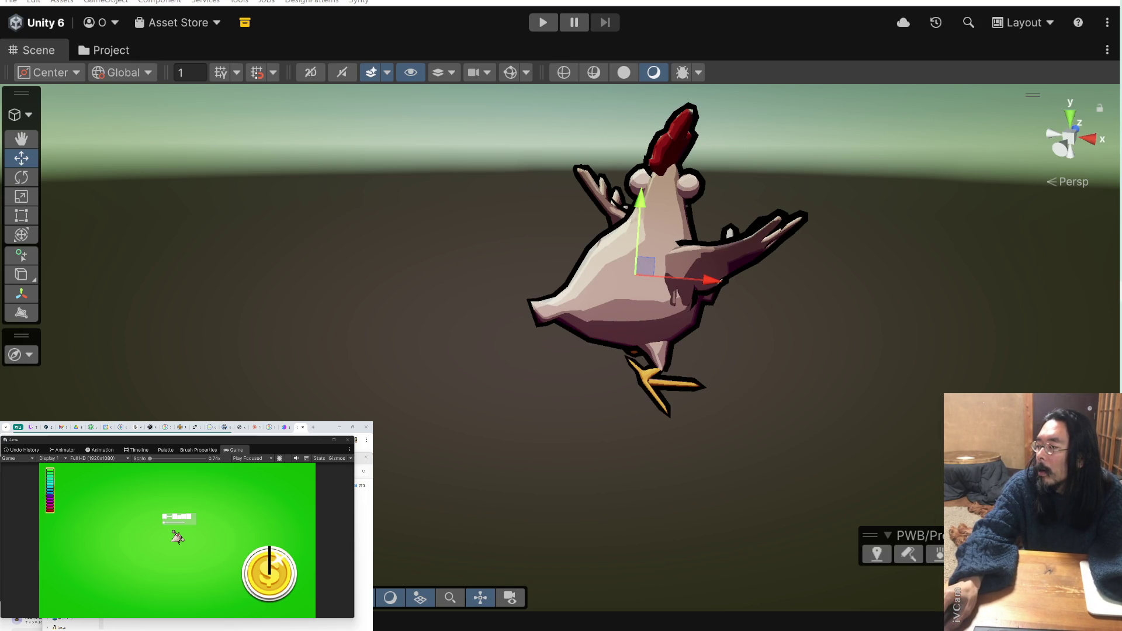
- Deselect the chicken and orbit to view its face from the front, slightly below
{"action": "left_click", "coordinate": [786, 272]}
{"action": "left_click_drag", "start_coordinate": [812, 287], "coordinate": [525, 283], "text": "alt"}
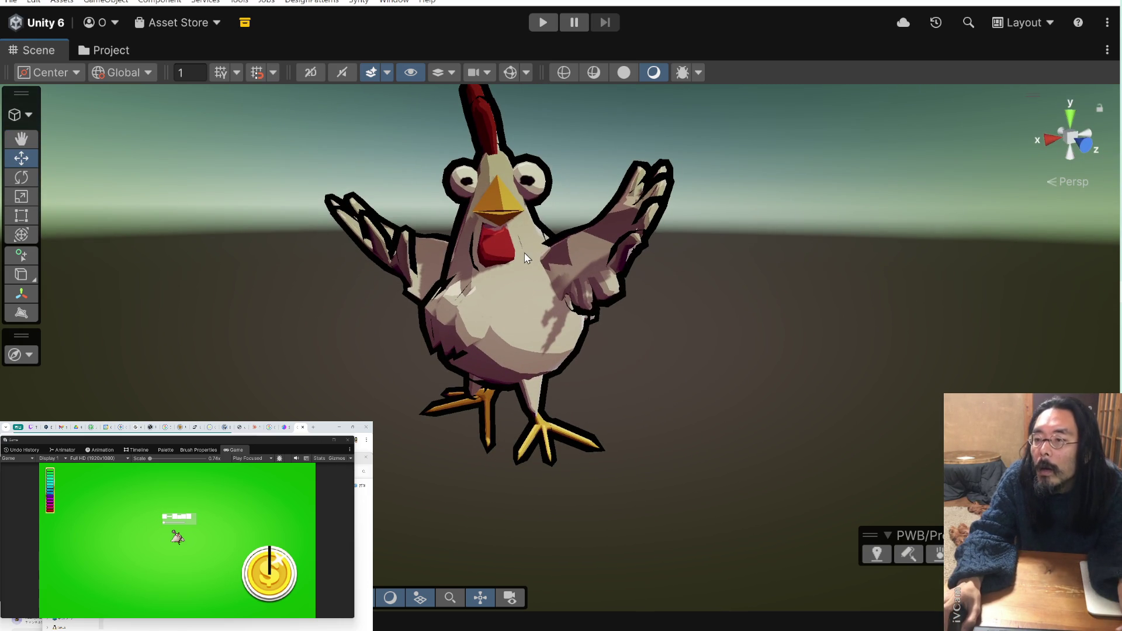
{"action": "left_click_drag", "start_coordinate": [526, 257], "coordinate": [532, 268], "text": "alt"}
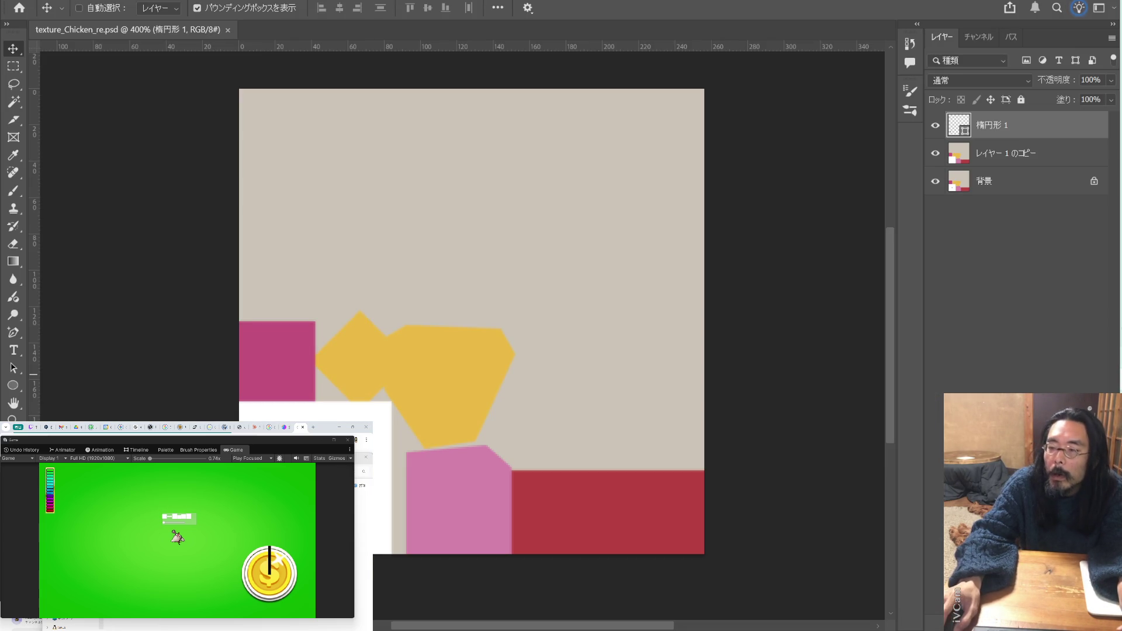
{"action": "left_click", "coordinate": [1034, 153]}
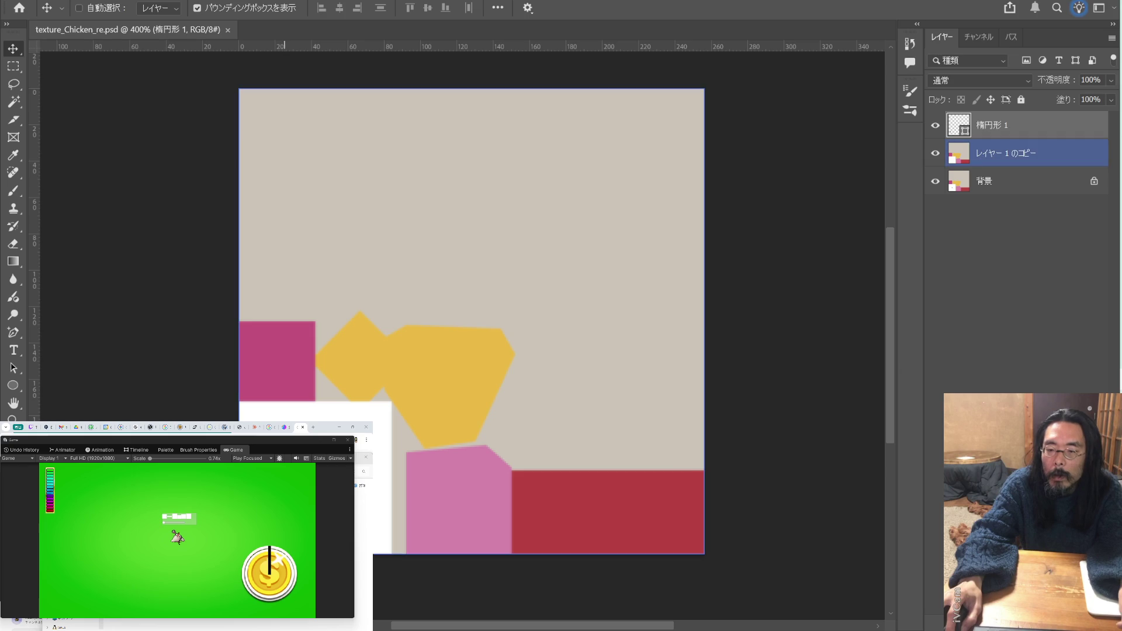
{"action": "key", "text": "ctrl+t"}
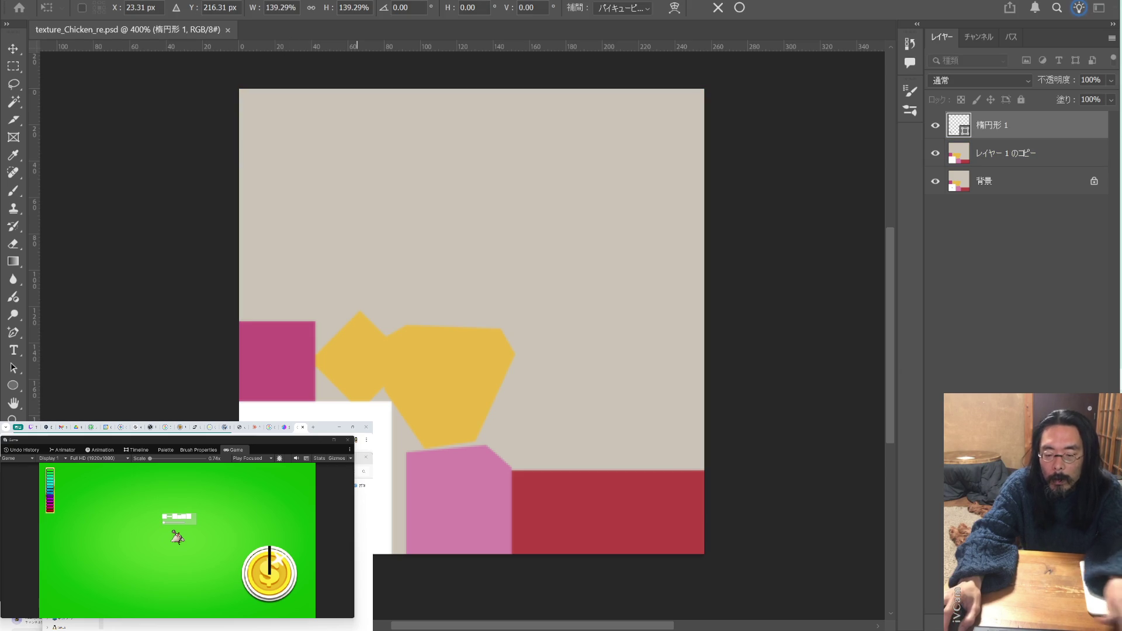
{"action": "key", "text": "Escape"}
{"action": "left_click", "coordinate": [388, 479], "text": "ctrl"}
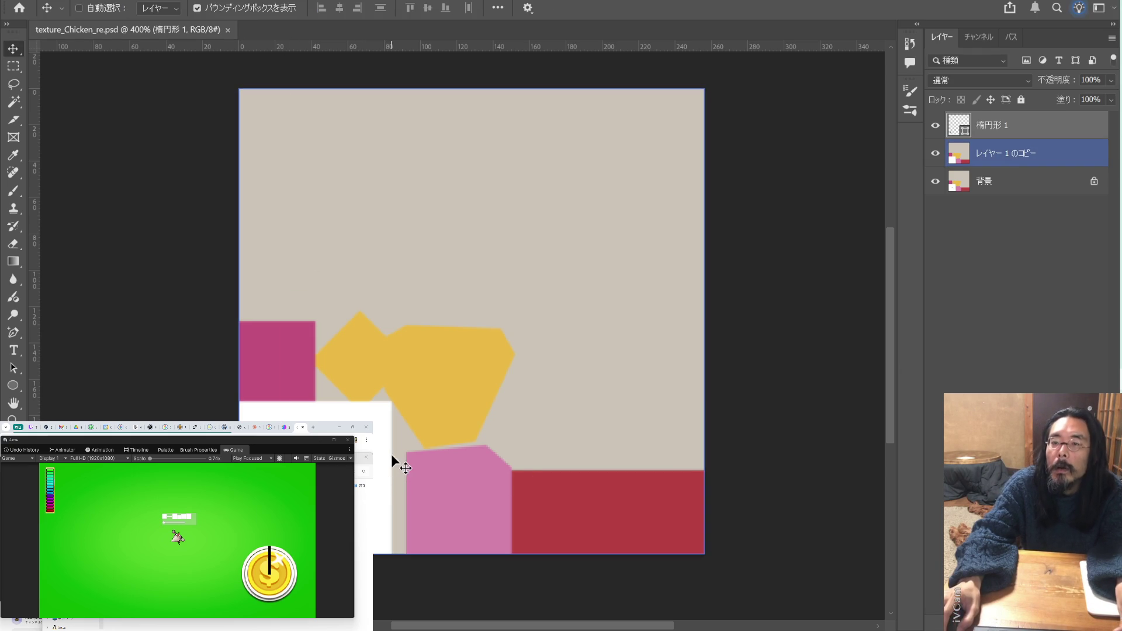
{"action": "left_click", "coordinate": [492, 456], "text": "ctrl"}
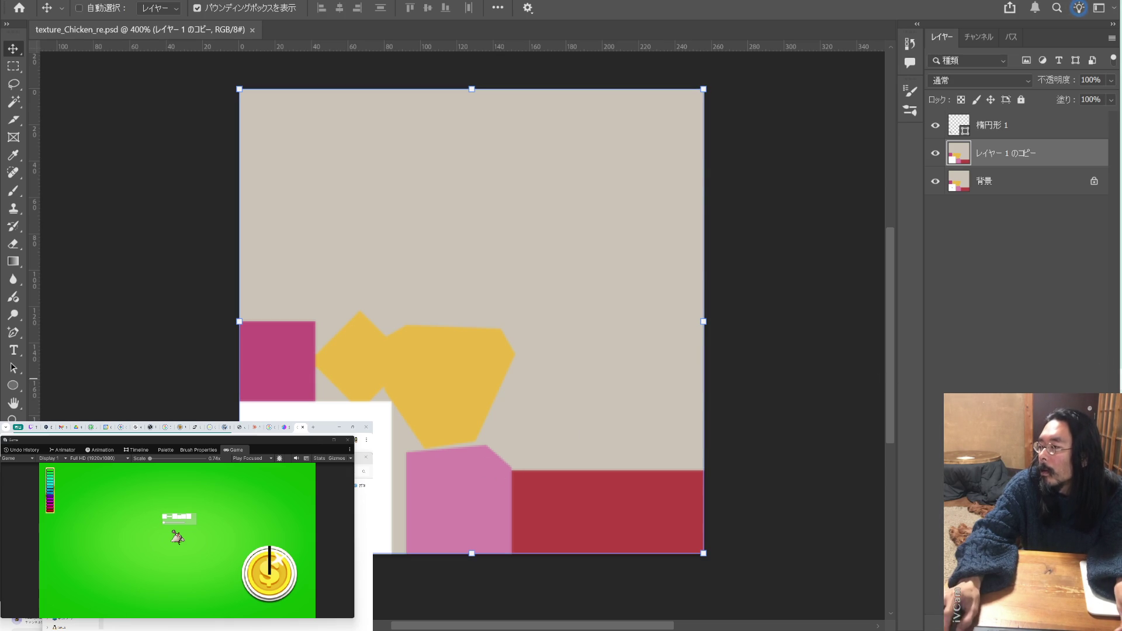
{"action": "key", "text": "alt+Tab"}
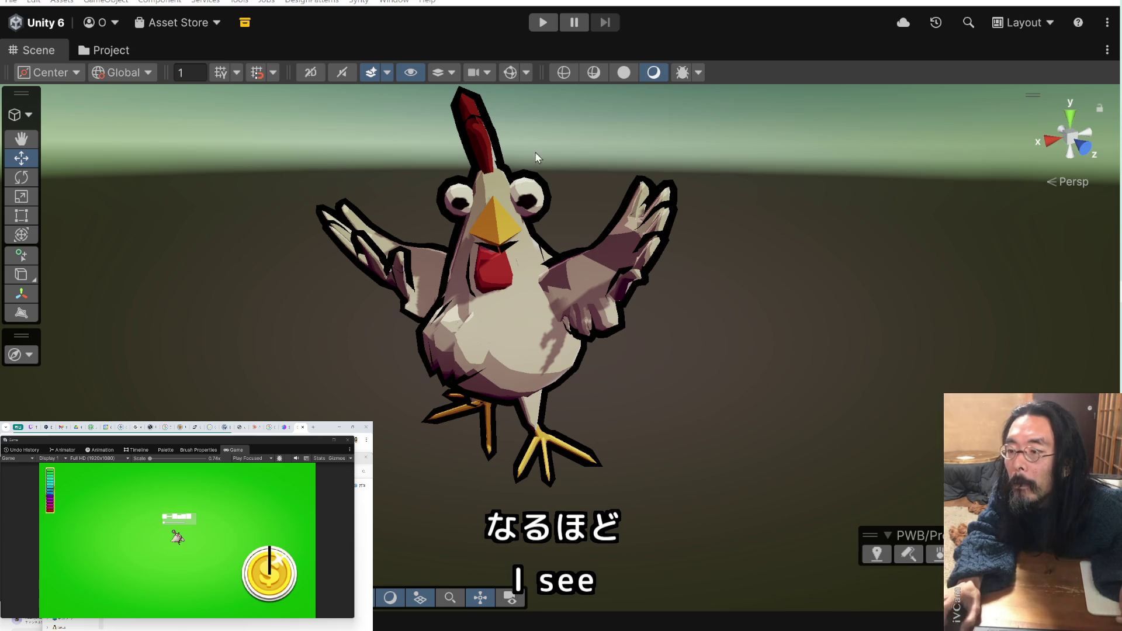
{"action": "scroll", "coordinate": [497, 179], "scroll_direction": "up", "scroll_amount": 2}
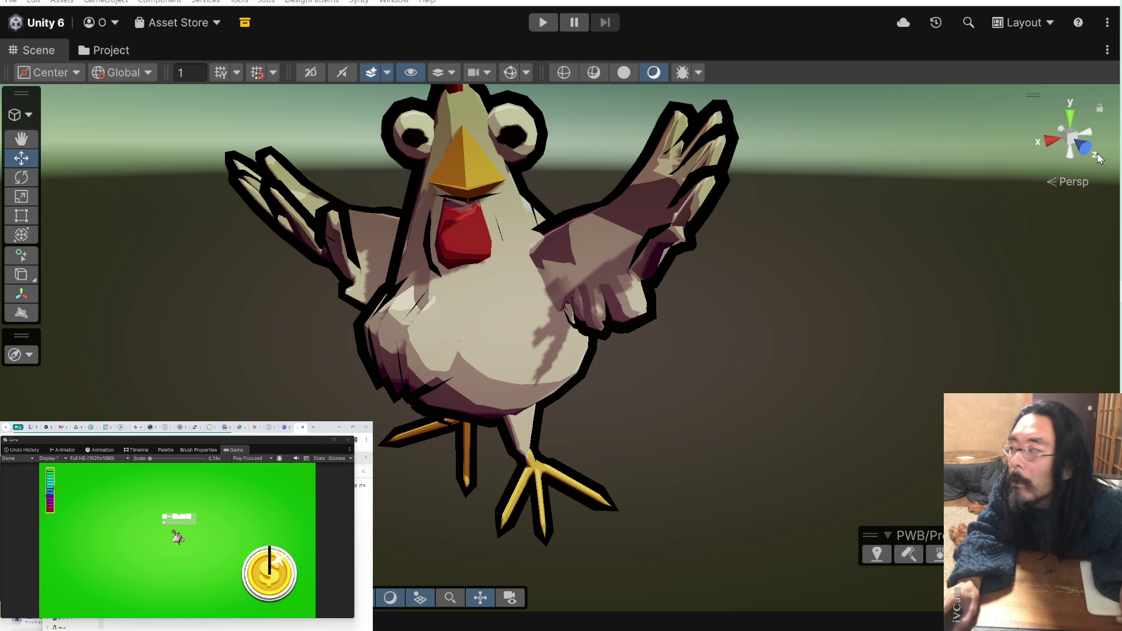
{"action": "key", "text": "alt+Tab"}
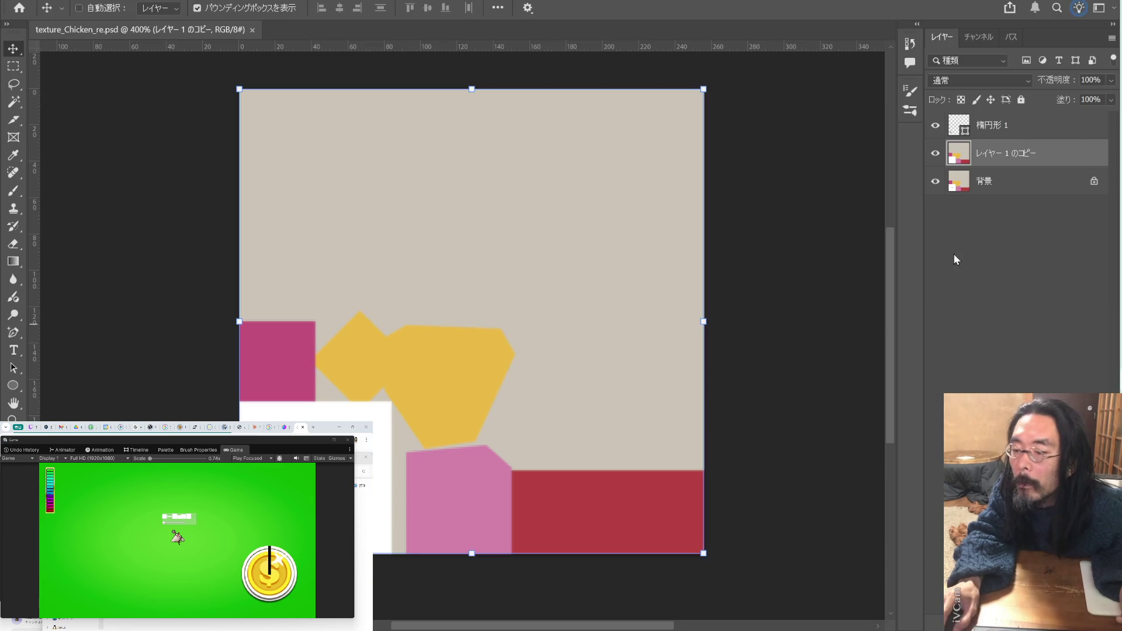
- Hide the 楕円形 1 layer, save, and check the chicken in Unity
{"action": "left_click", "coordinate": [935, 125]}
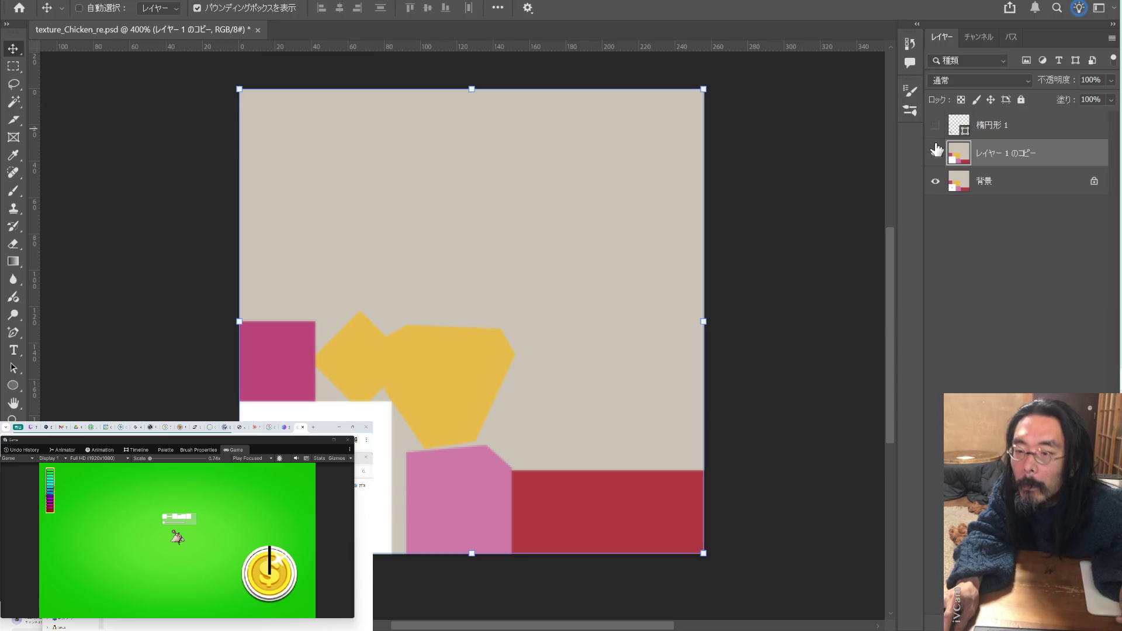
{"action": "key", "text": "ctrl+s"}
{"action": "key", "text": "alt+Tab"}
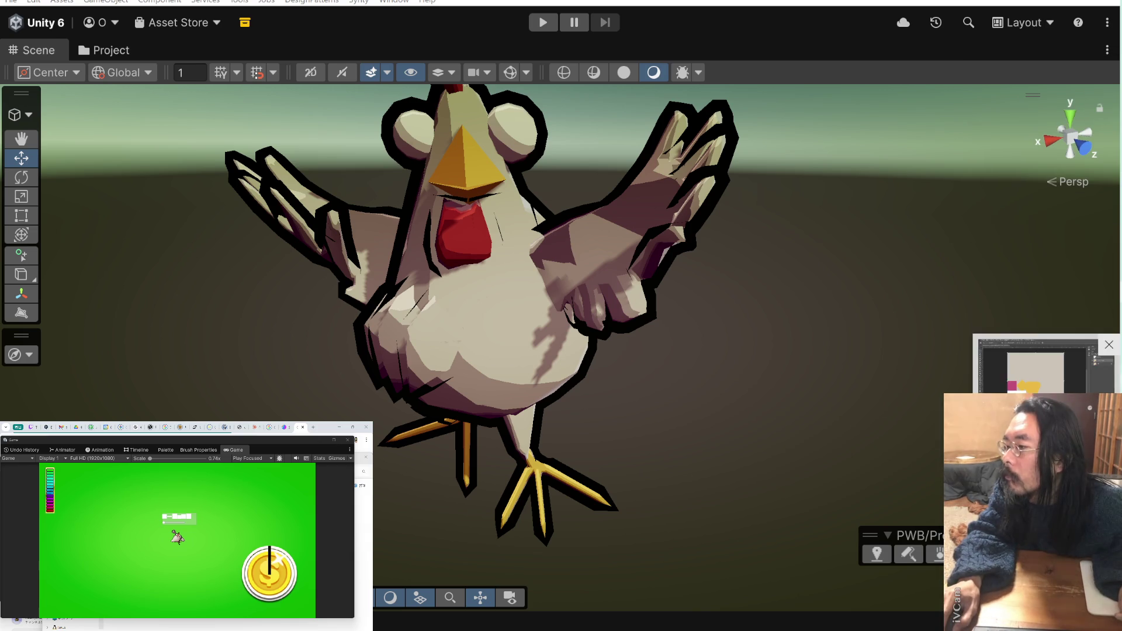
{"action": "key", "text": "alt+Tab"}
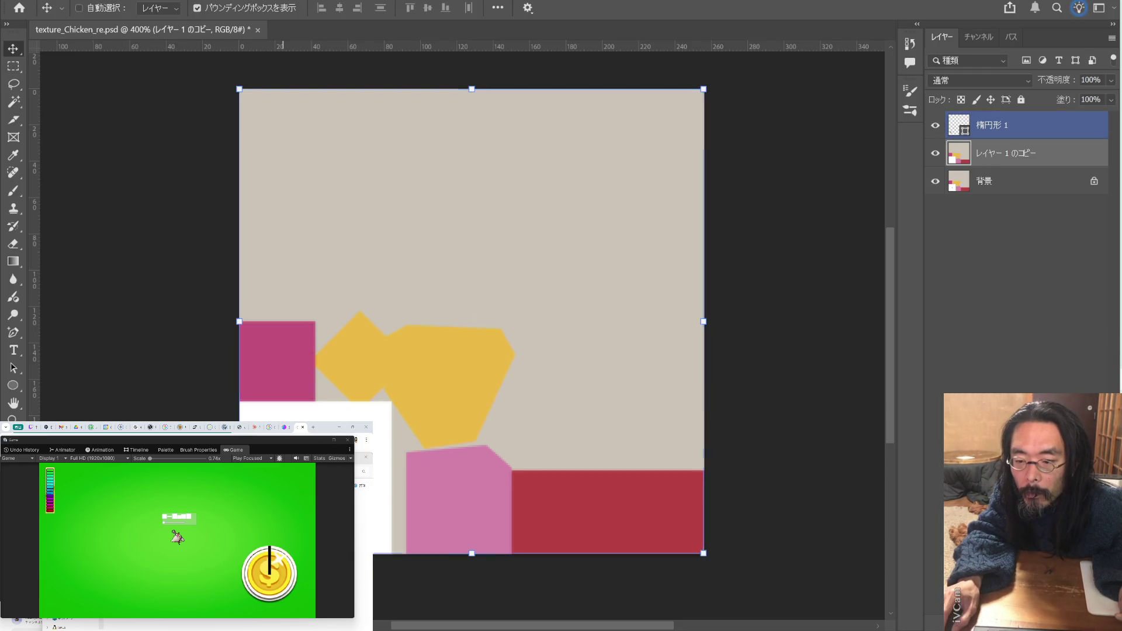
- Cycle the active layer between レイヤー 1 のコピー and 楕円形 1, ending on 楕円形 1
{"action": "left_click", "coordinate": [1015, 157]}
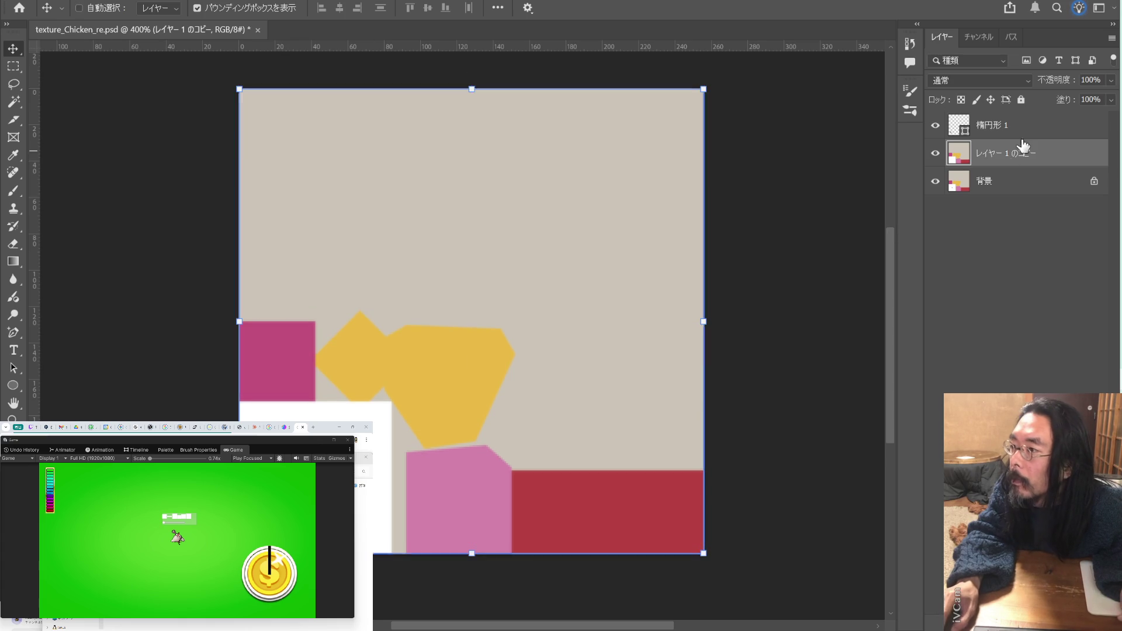
{"action": "key", "text": "alt+bracketright"}
{"action": "key", "text": "alt+bracketleft"}
{"action": "key", "text": "alt+bracketright"}
{"action": "key", "text": "alt+bracketleft"}
{"action": "key", "text": "alt+bracketright"}
{"action": "key", "text": "alt+bracketleft"}
{"action": "key", "text": "alt+bracketright"}
{"action": "key", "text": "alt+bracketleft"}
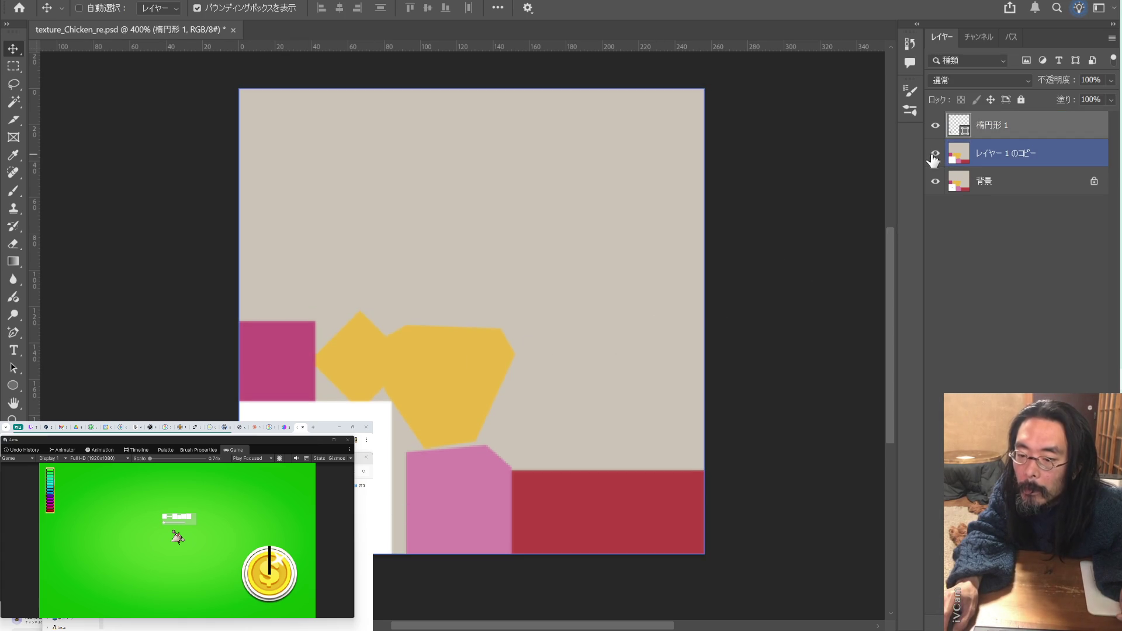
{"action": "key", "text": "alt+bracketright"}
{"action": "key", "text": "alt+bracketleft"}
{"action": "key", "text": "alt+bracketright"}
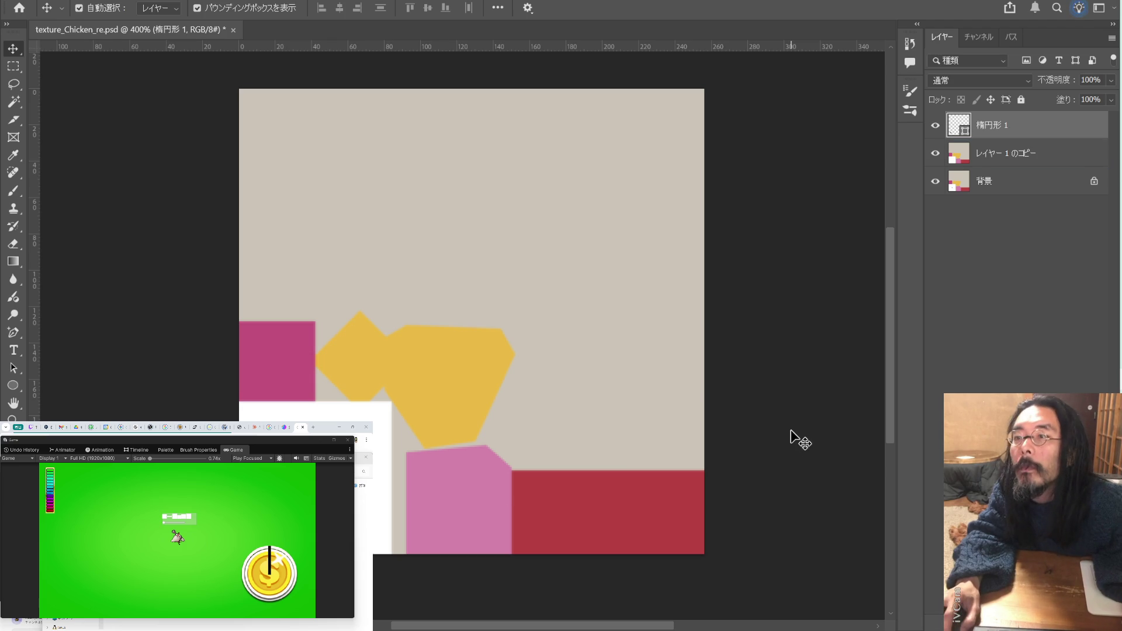
- Save the texture again and check the updated chicken in Unity
{"action": "key", "text": "ctrl+s"}
{"action": "key", "text": "alt+Tab"}
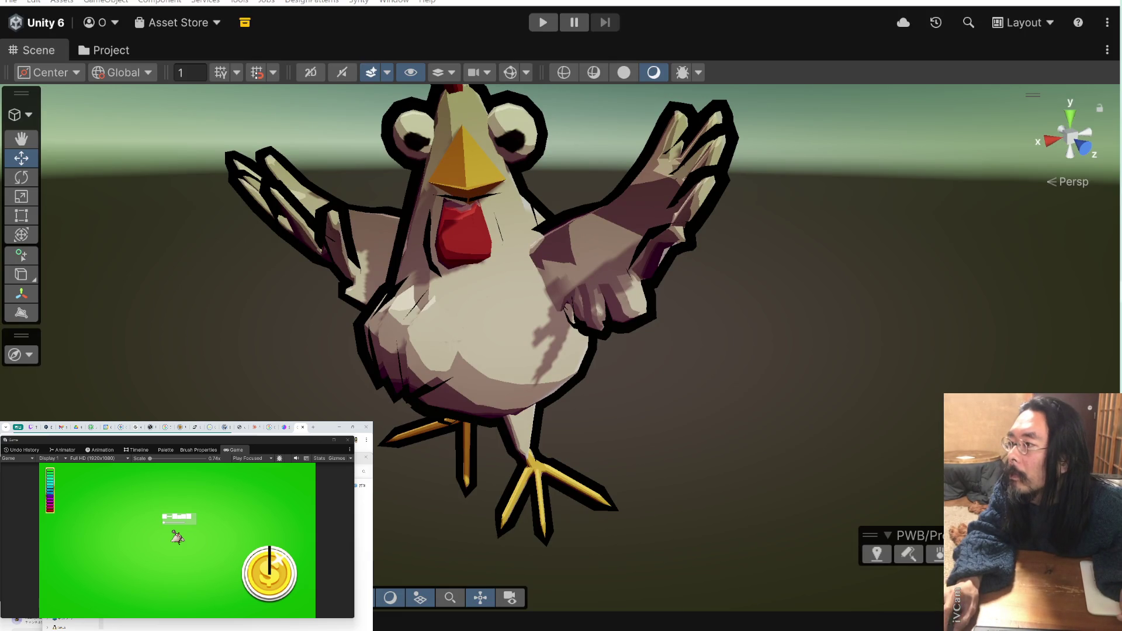
{"action": "key", "text": "alt+Tab"}
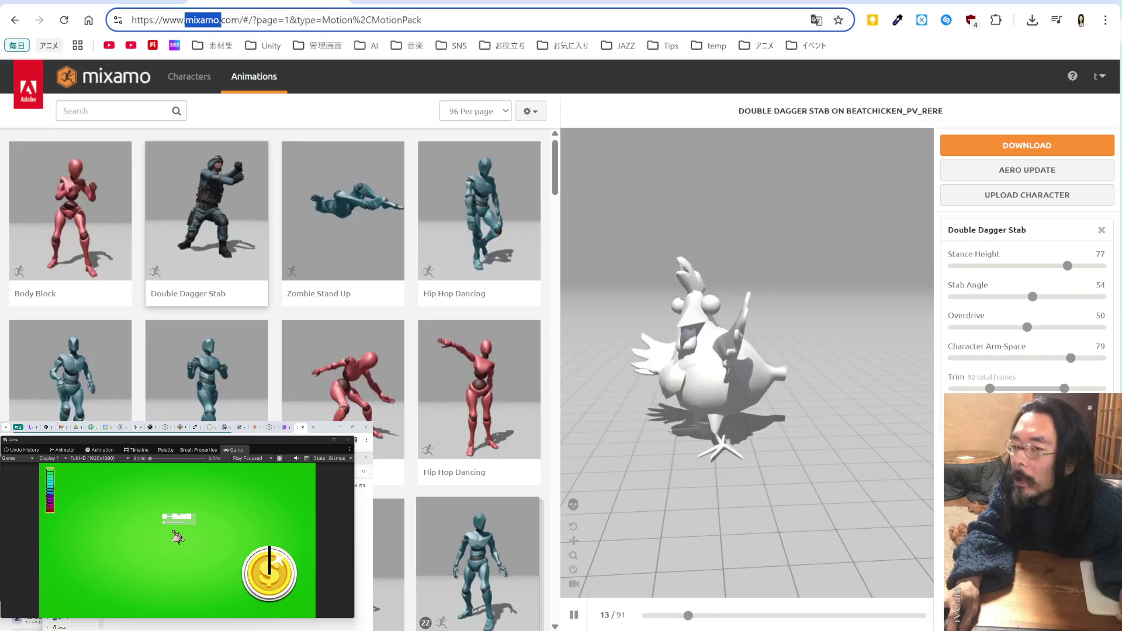
{"action": "key", "text": "alt+Tab"}
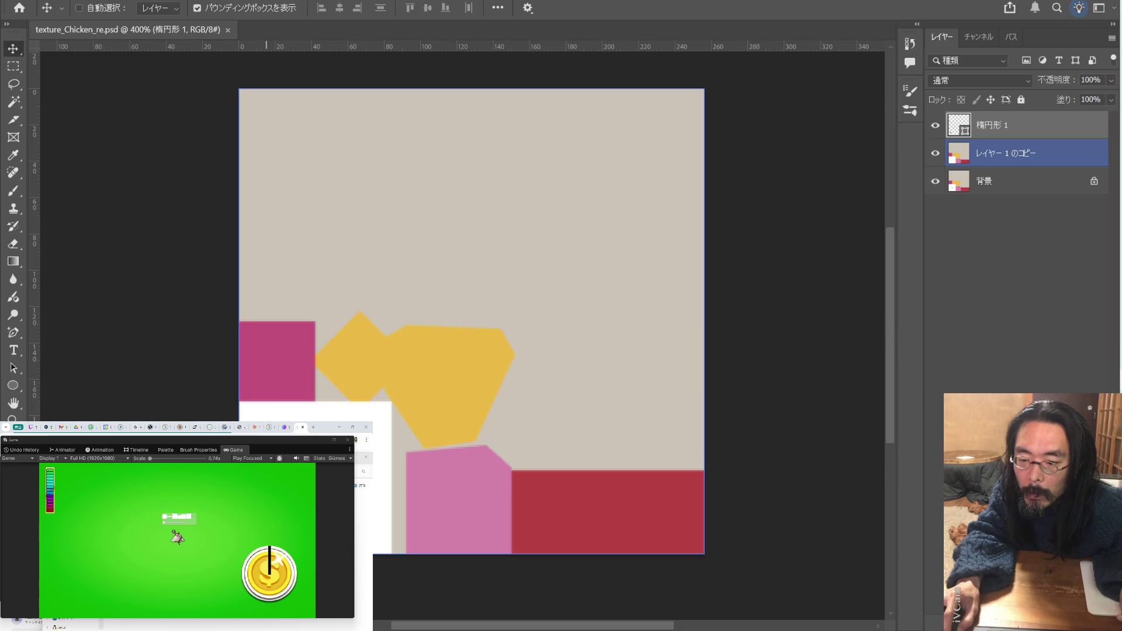
- Start and exit a transform on 楕円形 1, then look at the chicken in Unity
{"action": "key", "text": "ctrl+t"}
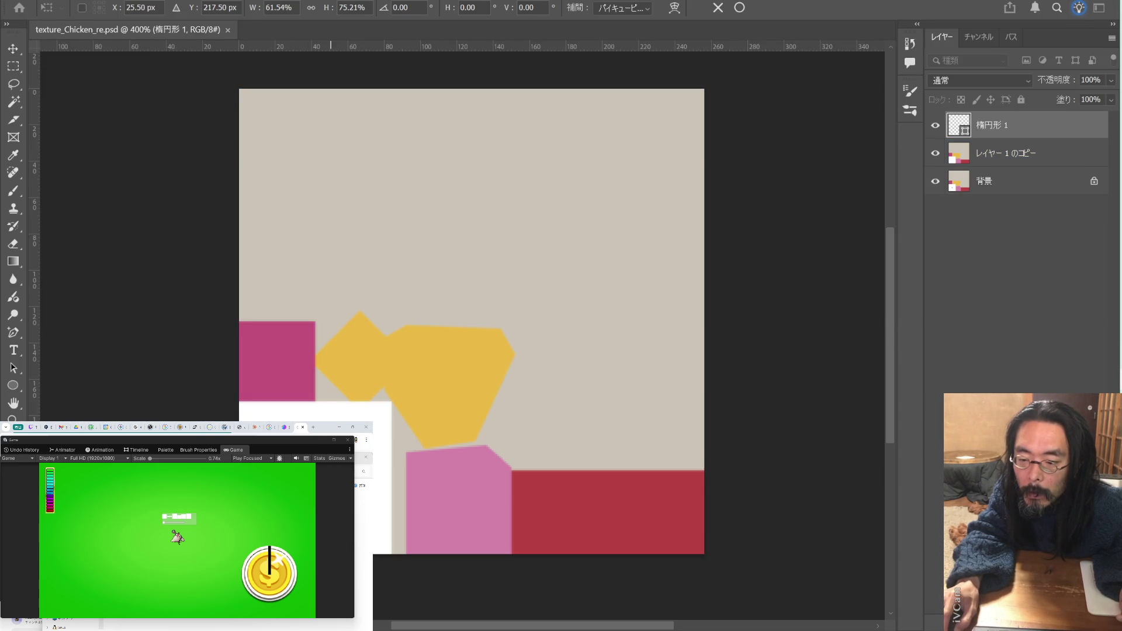
{"action": "left_click", "coordinate": [1022, 282]}
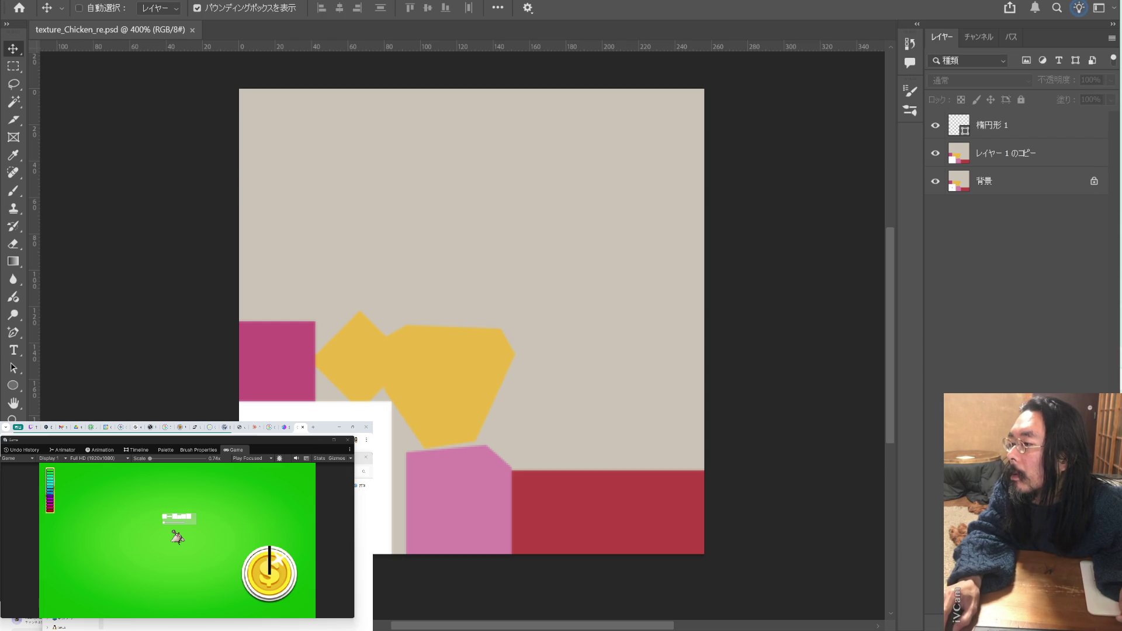
{"action": "key", "text": "alt+Tab"}
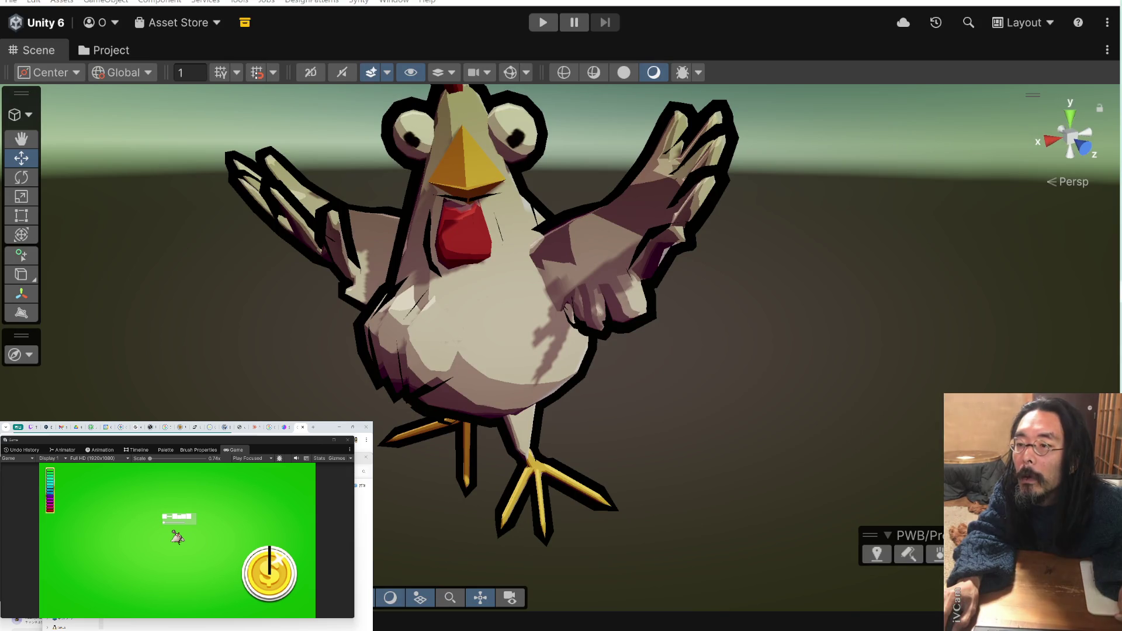
- Back in Photoshop, select the second and top layers, triggering the no-layer-selected Move tool alert
{"action": "mouse_move", "coordinate": [1046, 108]}
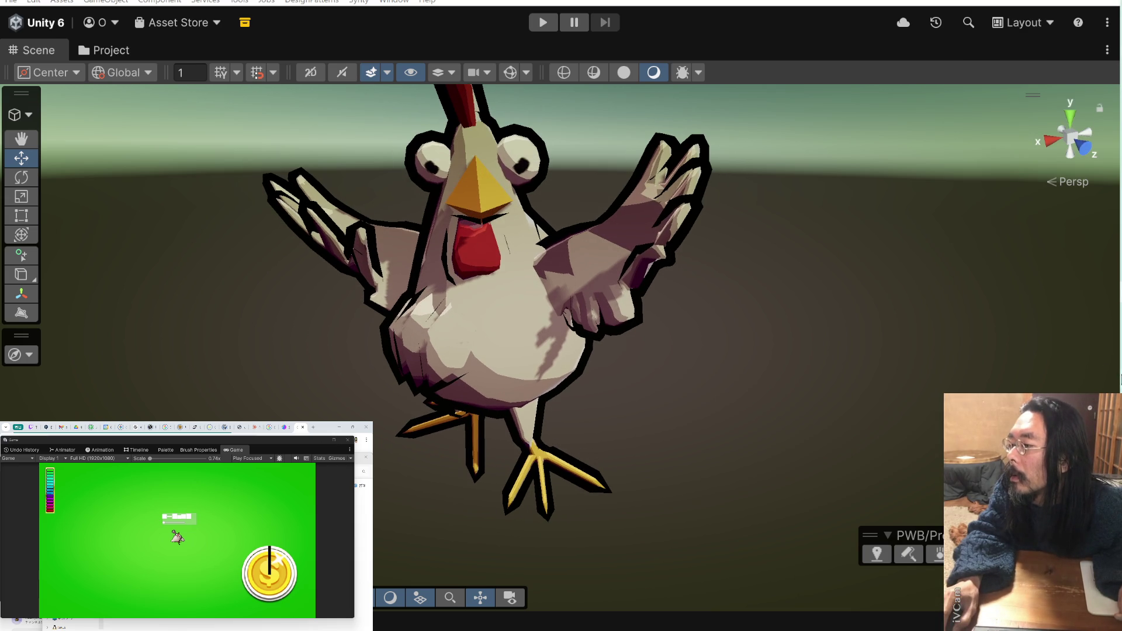
{"action": "key", "text": "alt+Tab"}
{"action": "left_click", "coordinate": [993, 153]}
{"action": "left_click", "coordinate": [993, 125]}
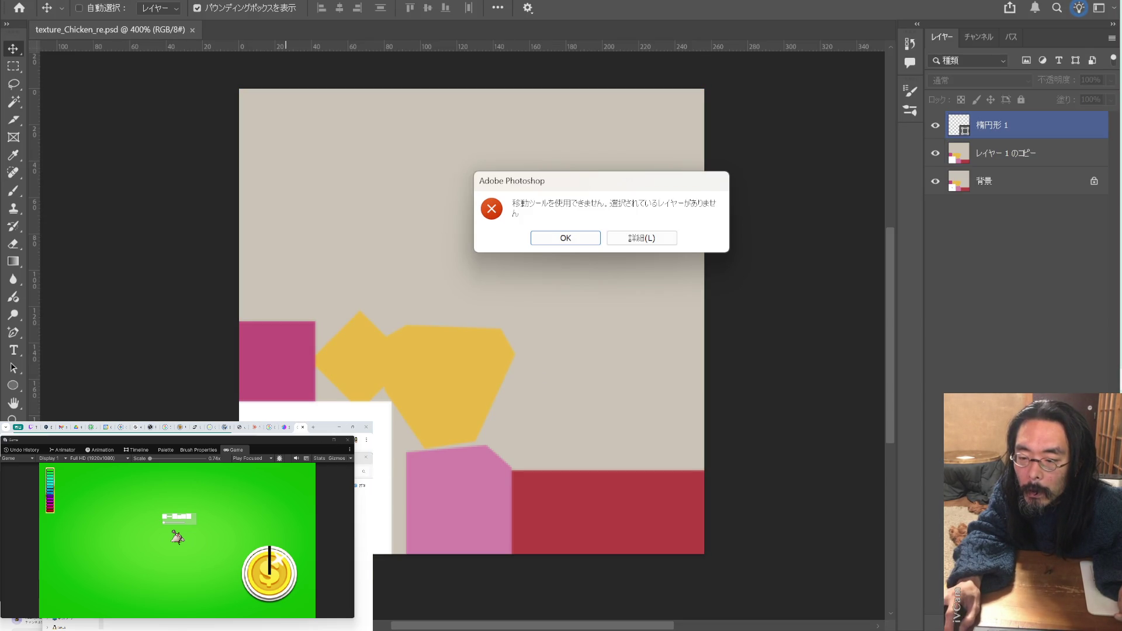
- Dismiss the no-layer warning, save texture_Chicken_re.psd, and return to Unity to check the chicken
{"action": "left_click", "coordinate": [587, 237]}
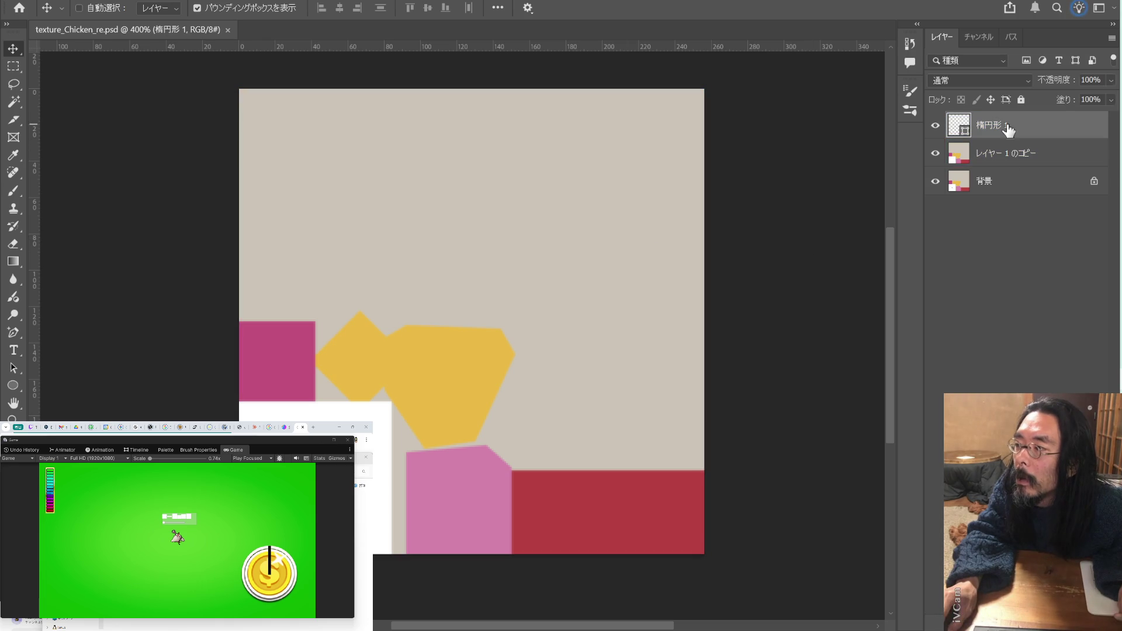
{"action": "key", "text": "alt+bracketright"}
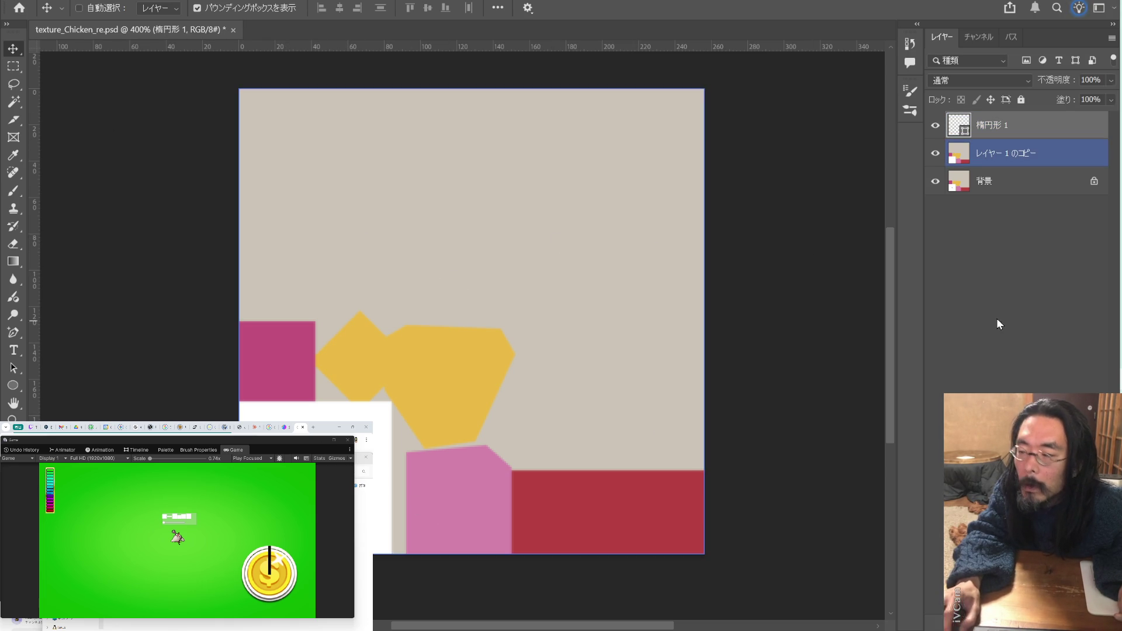
{"action": "left_click", "coordinate": [1060, 264], "text": "ctrl"}
{"action": "key", "text": "ctrl+s"}
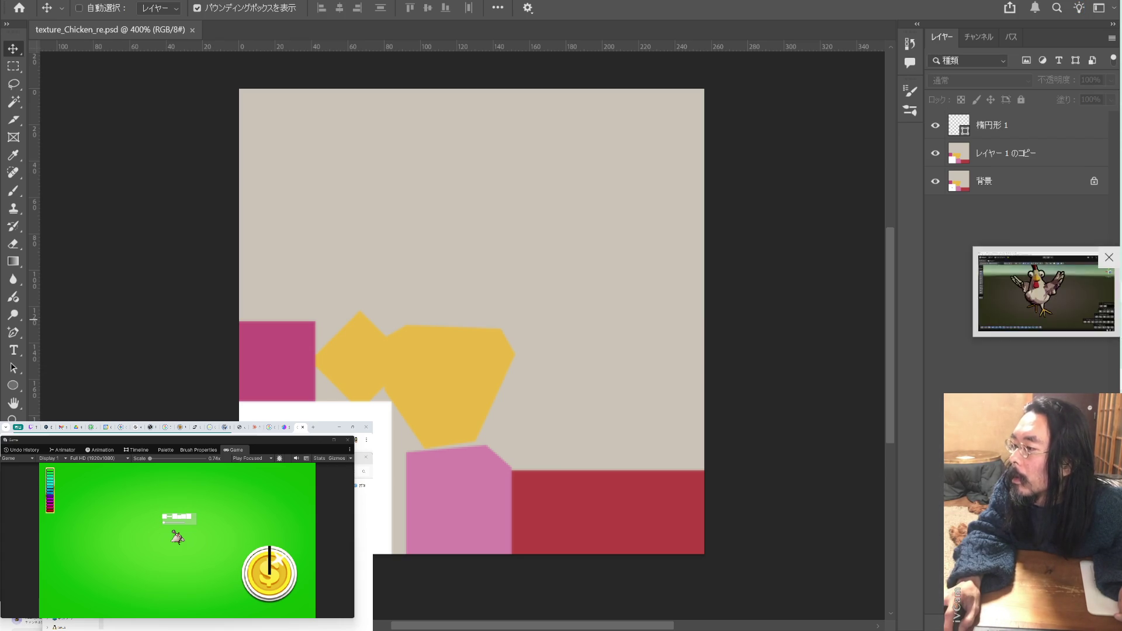
{"action": "key", "text": "alt+Tab"}
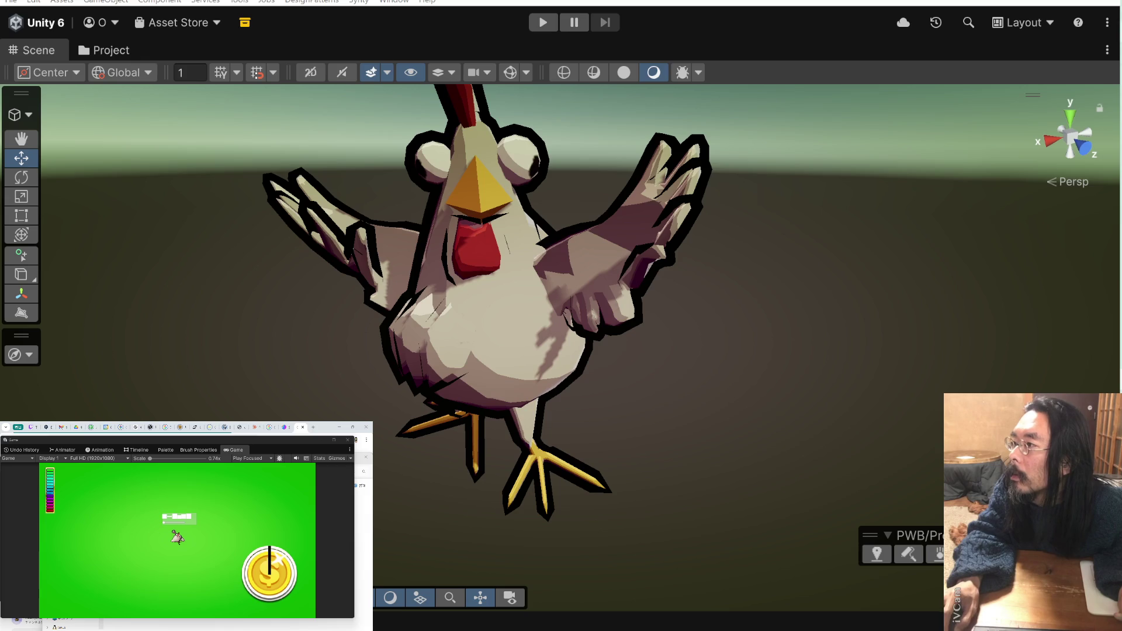
- Back in Photoshop, hide the 楕円形 1 and レイヤー 1 のコピー layers so only the background shows
{"action": "key", "text": "alt+Tab"}
{"action": "key", "text": "alt+Tab"}
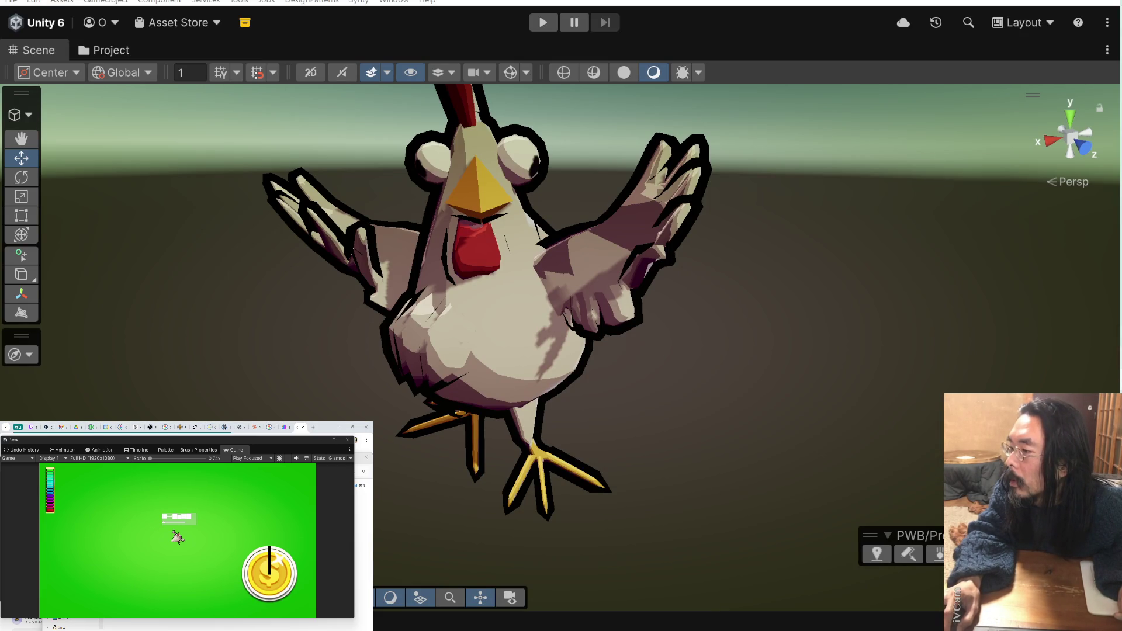
{"action": "key", "text": "alt+Tab"}
{"action": "left_click", "coordinate": [935, 125]}
{"action": "left_click", "coordinate": [935, 154]}
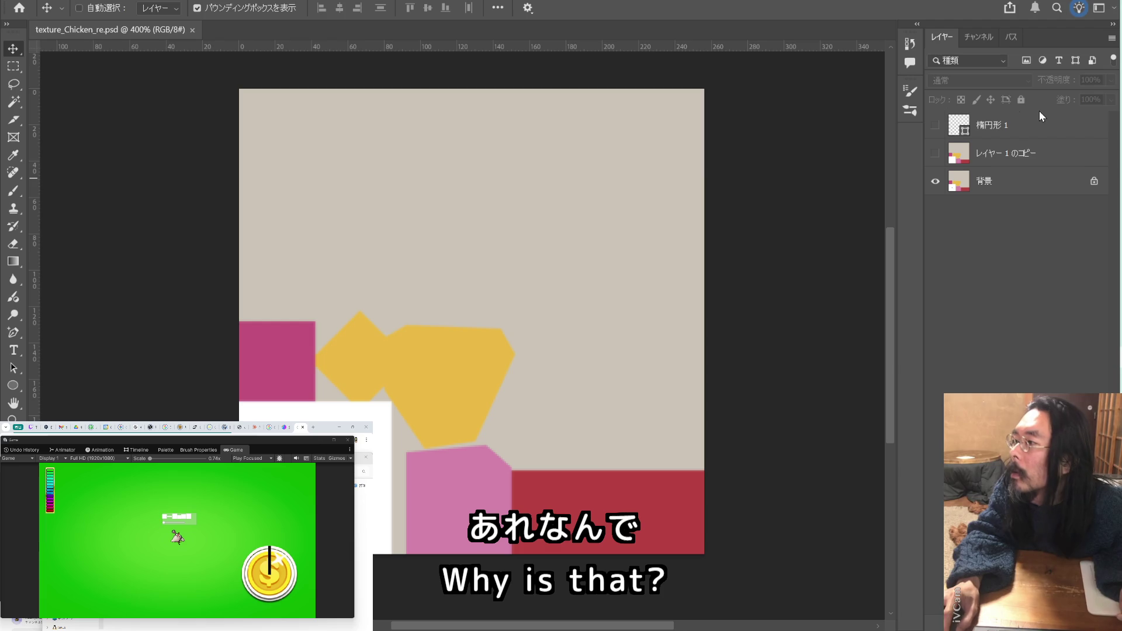
- View the chicken's side in Unity, then make 楕円形 1 and レイヤー 1 のコピー visible again in Photoshop
{"action": "key", "text": "alt+Tab"}
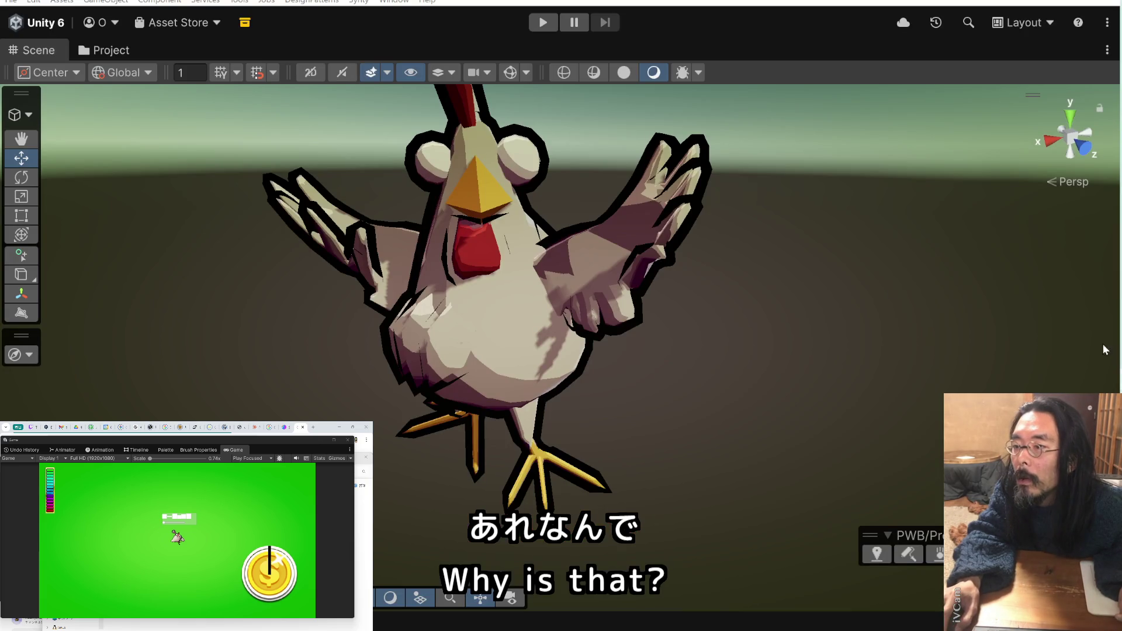
{"action": "mouse_move", "coordinate": [629, 194]}
{"action": "left_mouse_down"}
{"action": "mouse_move", "coordinate": [465, 209]}
{"action": "mouse_move", "coordinate": [877, 210]}
{"action": "mouse_move", "coordinate": [817, 239]}
{"action": "mouse_move", "coordinate": [768, 227]}
{"action": "left_mouse_up"}
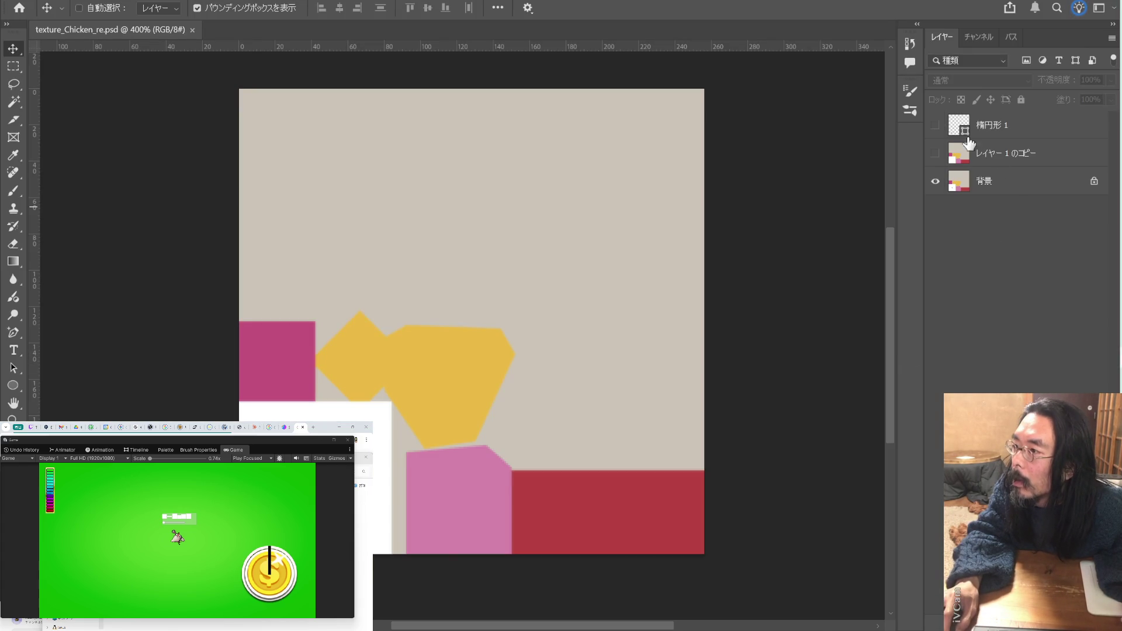
{"action": "left_click", "coordinate": [935, 125]}
{"action": "left_click", "coordinate": [1009, 139]}
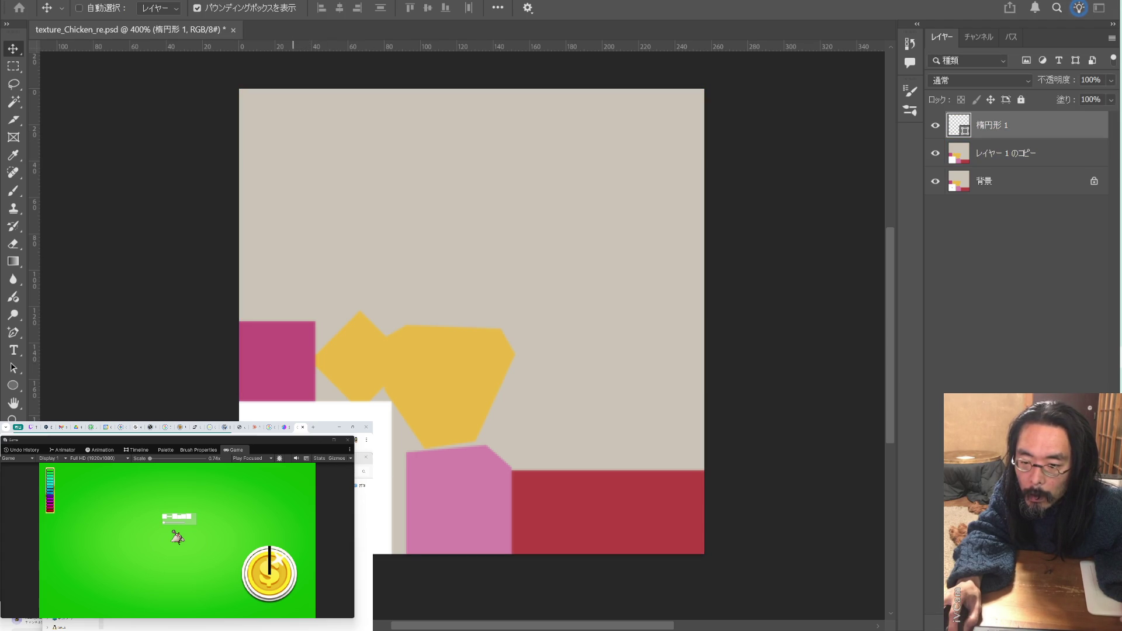
{"action": "left_click", "coordinate": [598, 399], "text": "ctrl"}
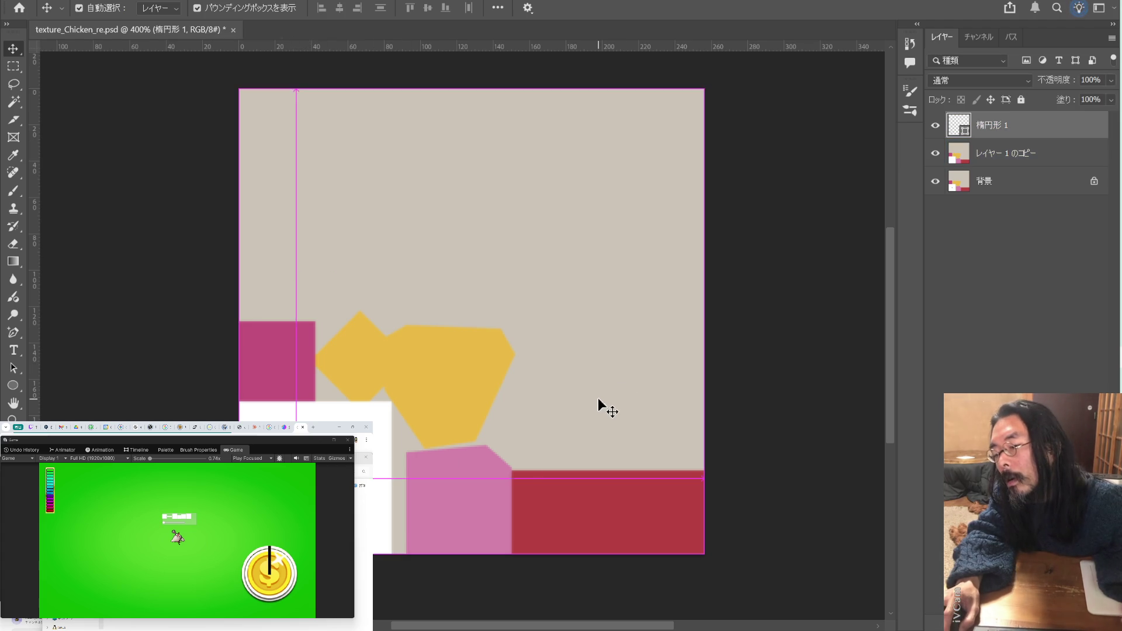
{"action": "left_click", "coordinate": [976, 205]}
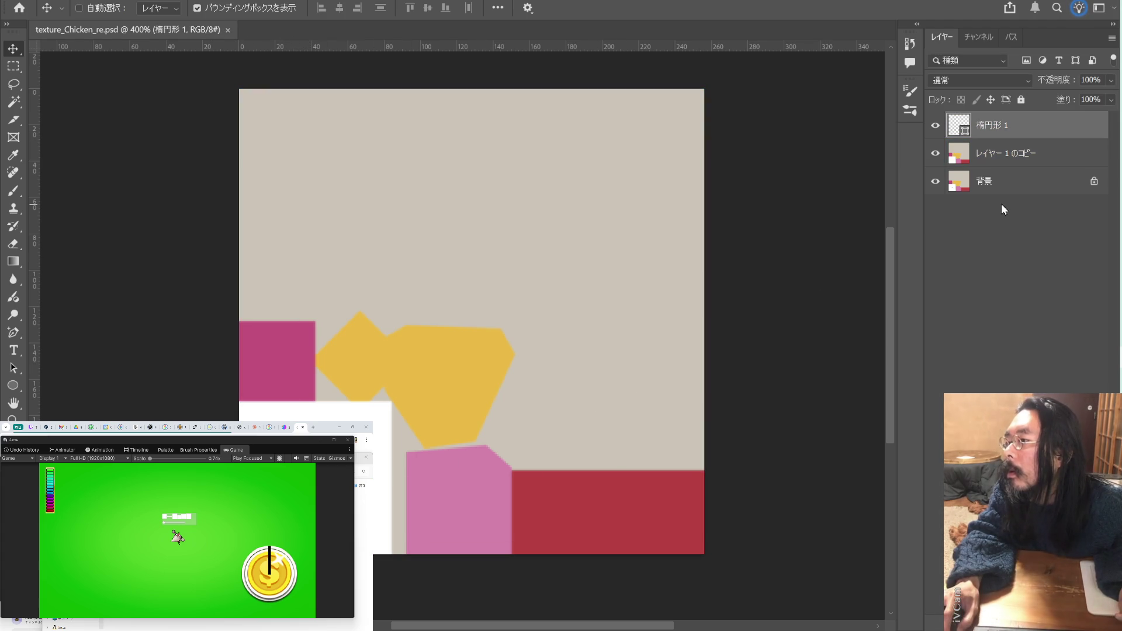
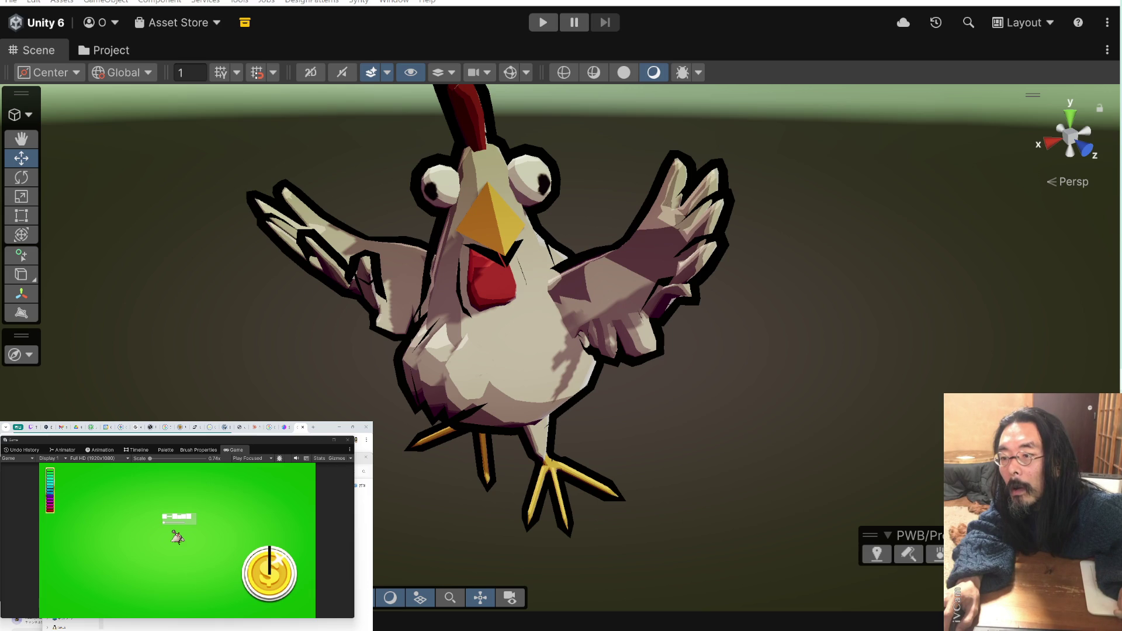
- Hide the 楕円形 1 ellipse layer while keeping the layer copy visible
{"action": "mouse_move", "coordinate": [689, 330]}
{"action": "left_mouse_down", "text": "alt"}
{"action": "mouse_move", "coordinate": [740, 332]}
{"action": "mouse_move", "coordinate": [784, 376]}
{"action": "mouse_move", "coordinate": [576, 372]}
{"action": "left_mouse_up", "text": "alt"}
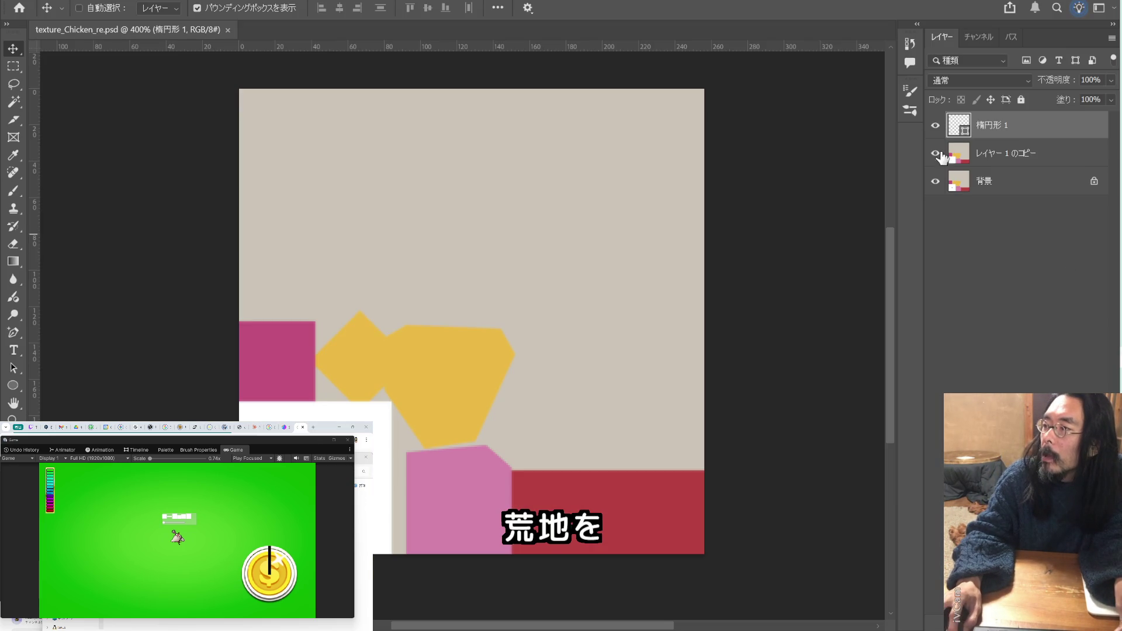
{"action": "left_click", "coordinate": [935, 153]}
{"action": "left_click", "coordinate": [935, 125]}
{"action": "left_click", "coordinate": [935, 153]}
- Save the chicken texture and select the updated chicken model back in Unity
{"action": "key", "text": "ctrl+s"}
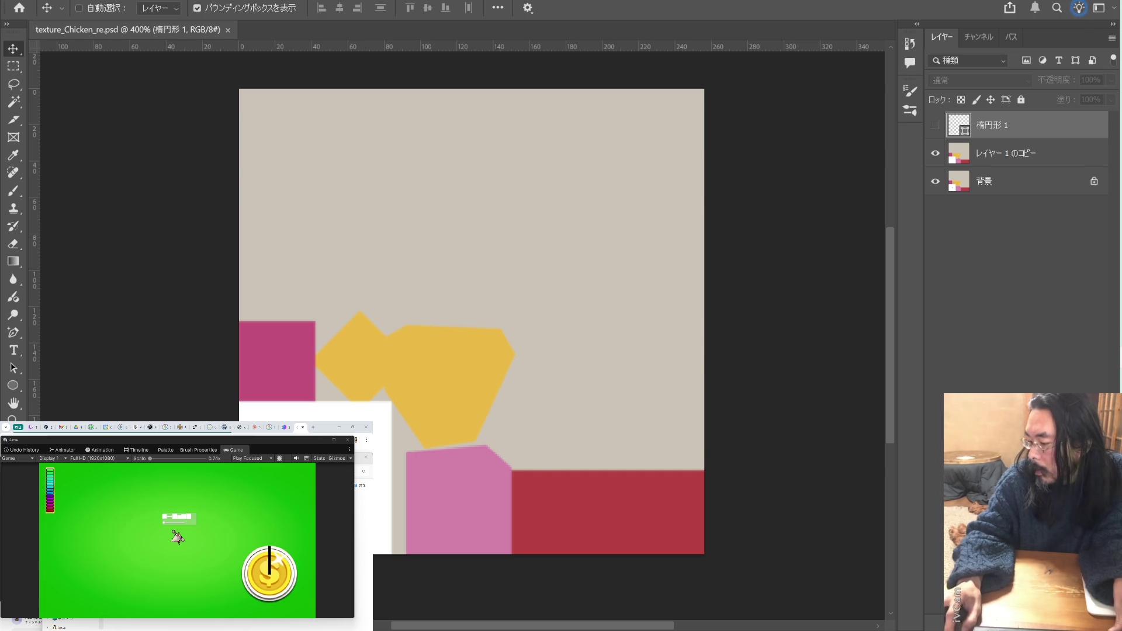
{"action": "key", "text": "alt+Tab"}
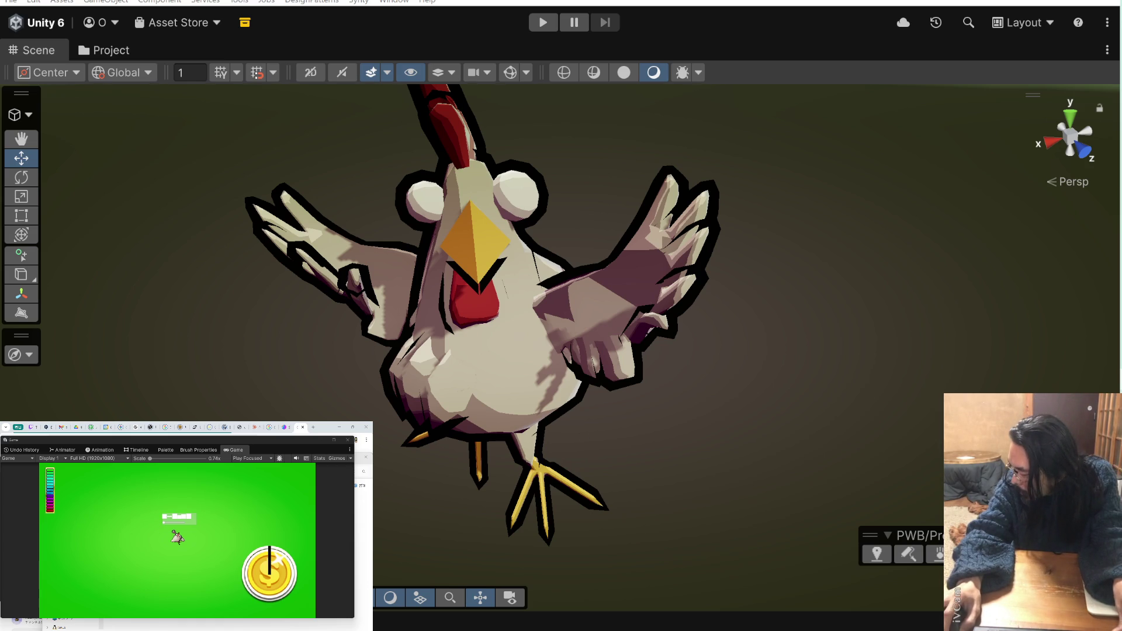
{"action": "left_click", "coordinate": [493, 310]}
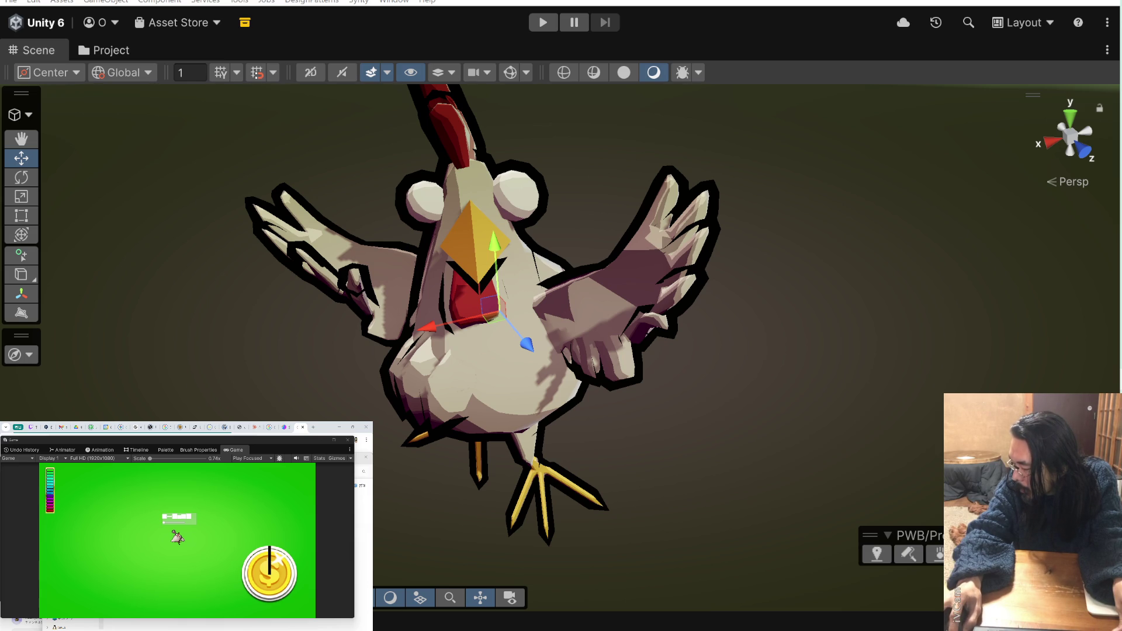
{"action": "left_click", "coordinate": [494, 467]}
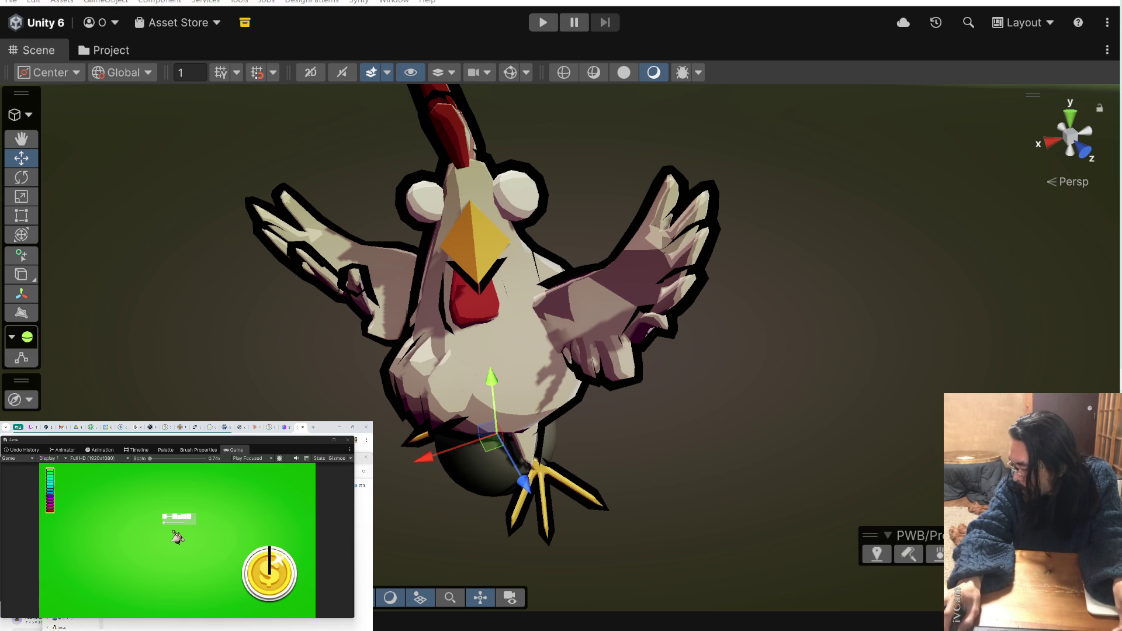
{"action": "key", "text": "ctrl+z"}
{"action": "key", "text": "ctrl+y"}
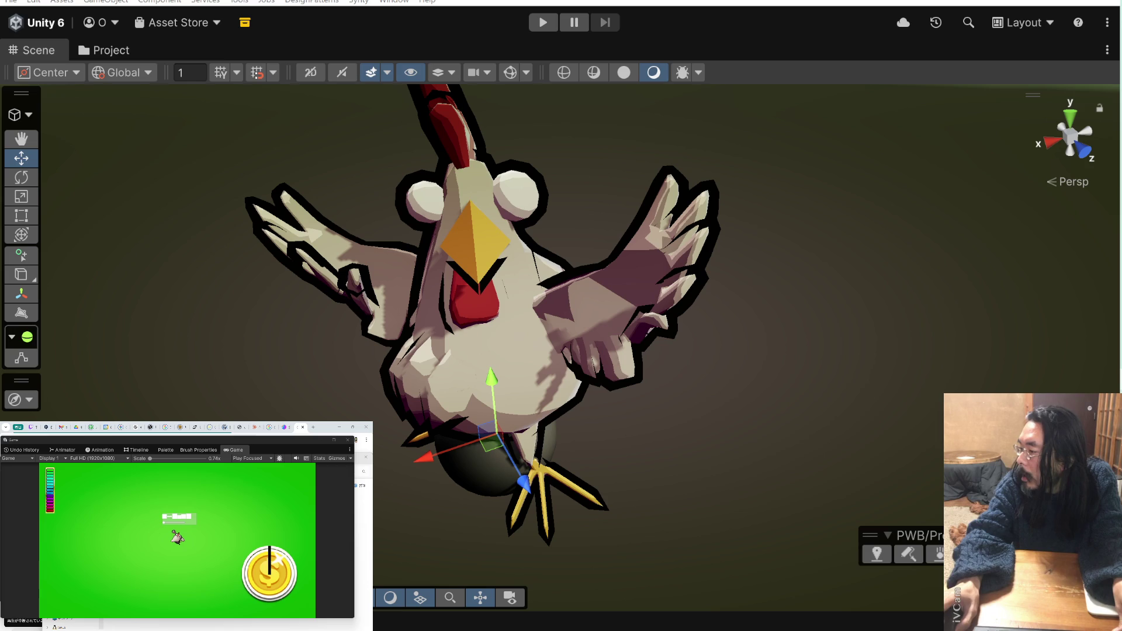
{"action": "key", "text": "shift+d"}
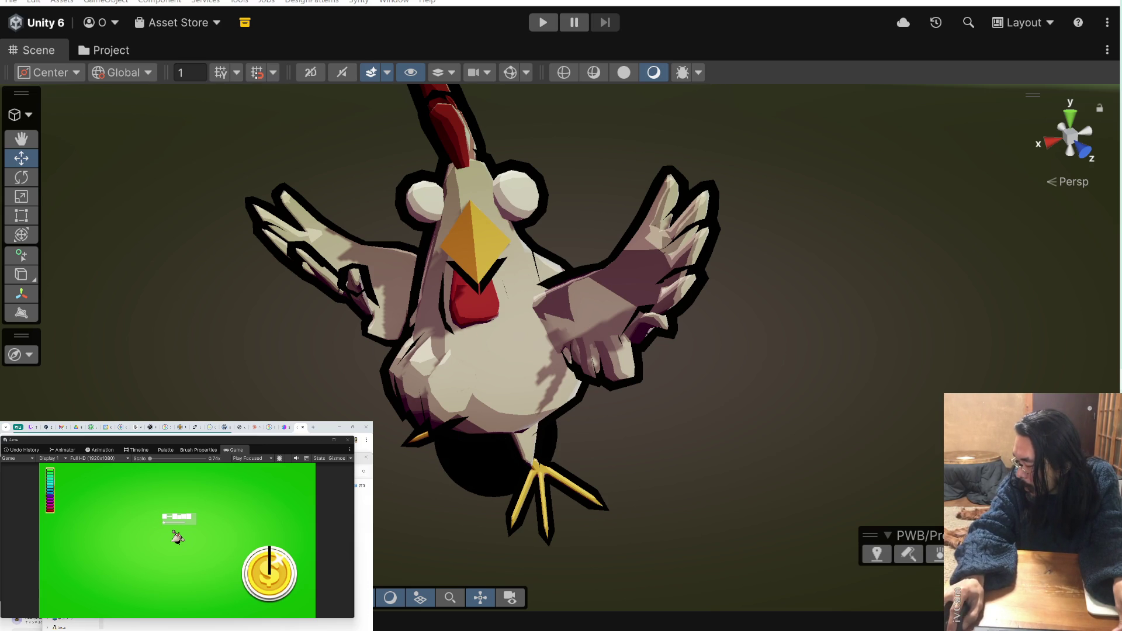
{"action": "left_click", "coordinate": [490, 444]}
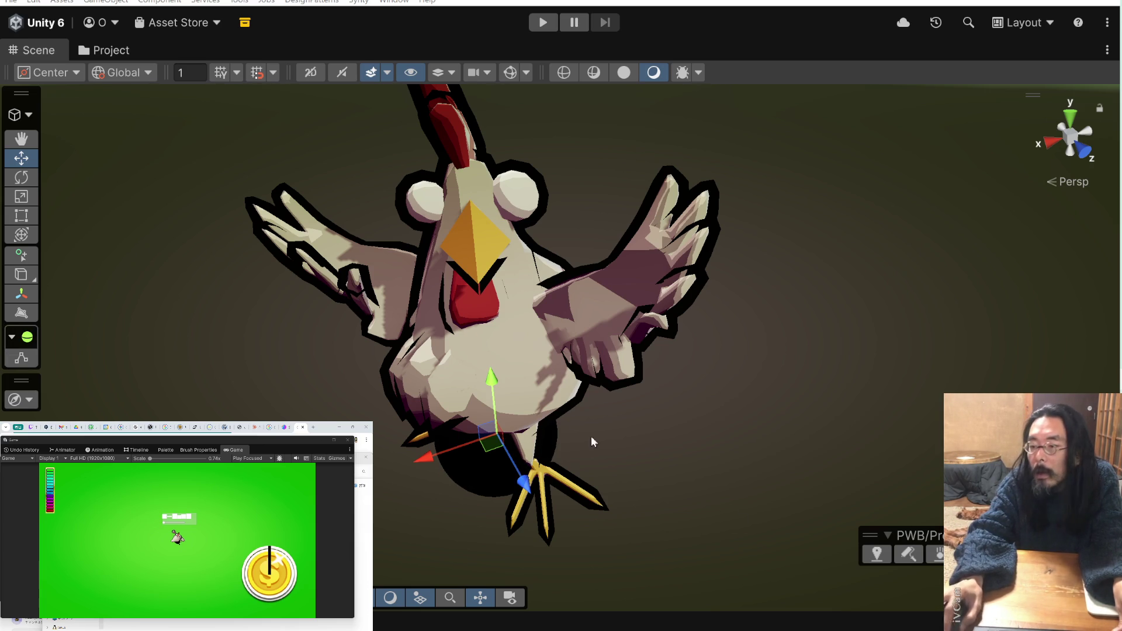
- Raise the dark sphere onto the chicken's face and shrink it into a small pupil
{"action": "mouse_move", "coordinate": [492, 380]}
{"action": "left_mouse_down"}
{"action": "mouse_move", "coordinate": [475, 103]}
{"action": "mouse_move", "coordinate": [477, 119]}
{"action": "left_mouse_up"}
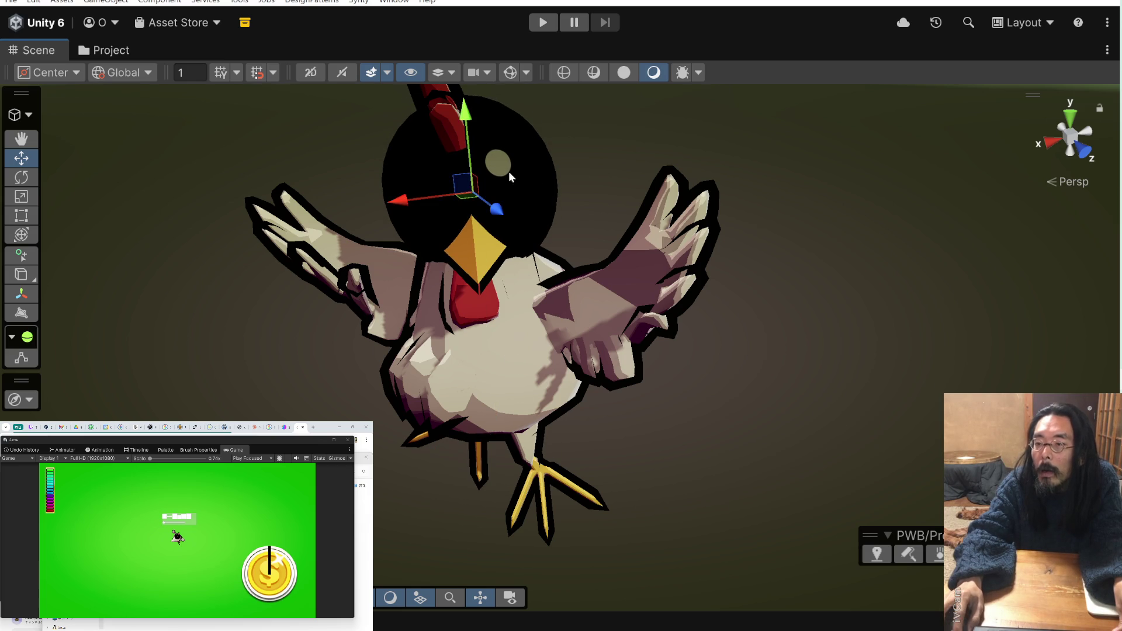
{"action": "mouse_move", "coordinate": [491, 205]}
{"action": "left_mouse_down"}
{"action": "mouse_move", "coordinate": [584, 292]}
{"action": "mouse_move", "coordinate": [539, 256]}
{"action": "mouse_move", "coordinate": [639, 287]}
{"action": "mouse_move", "coordinate": [676, 324]}
{"action": "left_mouse_up"}
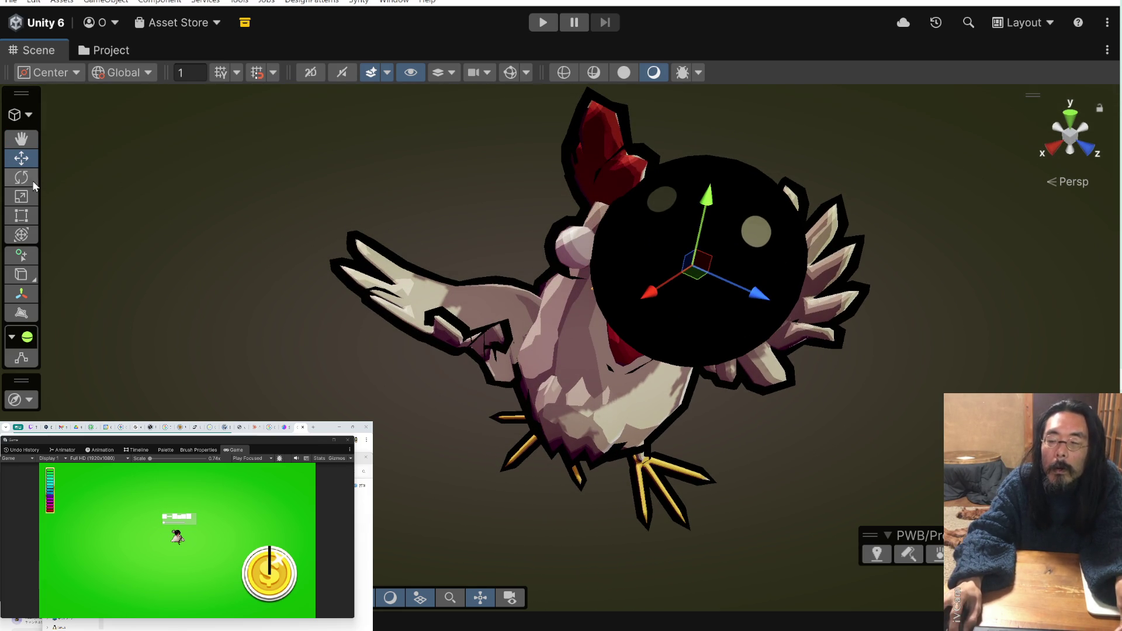
{"action": "left_click", "coordinate": [21, 196]}
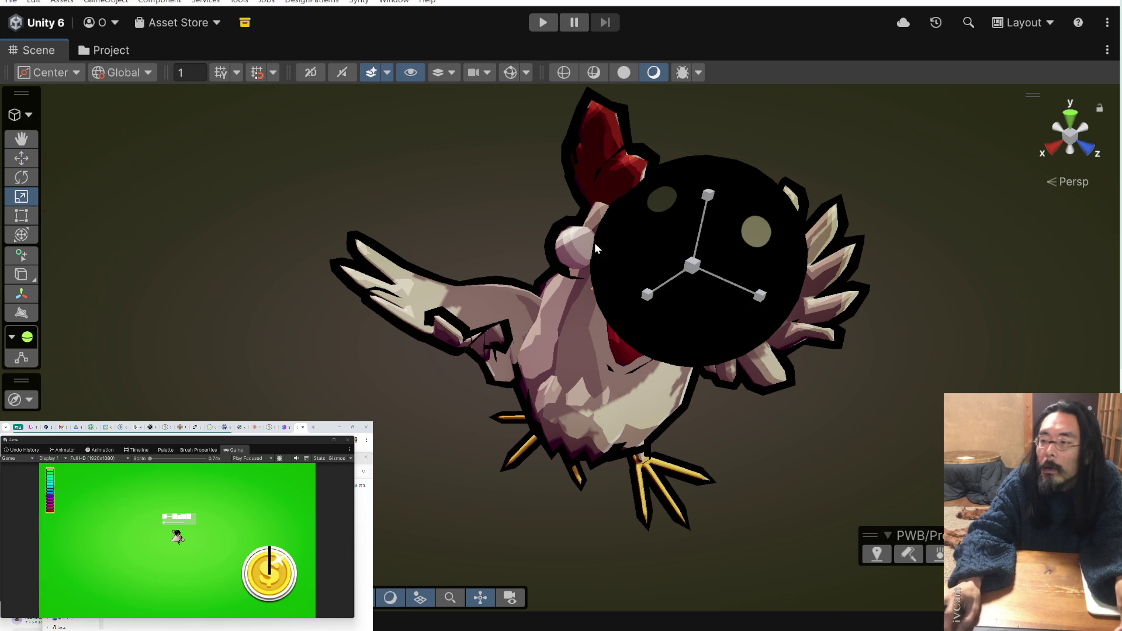
{"action": "mouse_move", "coordinate": [681, 158]}
{"action": "left_mouse_down"}
{"action": "mouse_move", "coordinate": [701, 213]}
{"action": "mouse_move", "coordinate": [672, 263]}
{"action": "mouse_move", "coordinate": [613, 278]}
{"action": "mouse_move", "coordinate": [524, 271]}
{"action": "mouse_move", "coordinate": [459, 245]}
{"action": "left_mouse_up"}
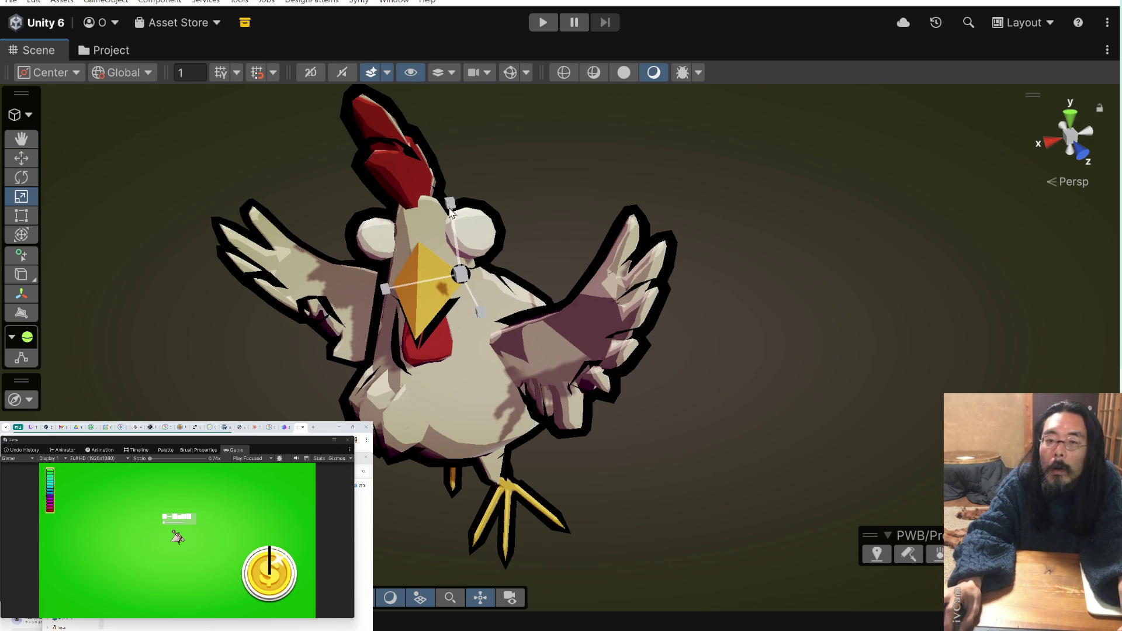
{"action": "left_click", "coordinate": [30, 162]}
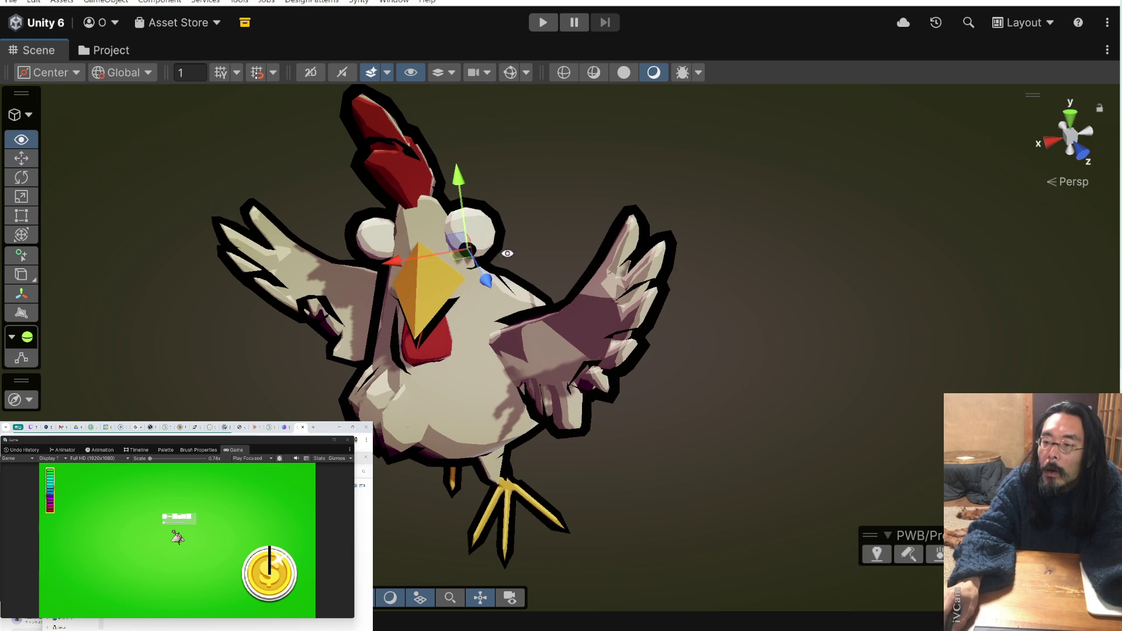
- Zoom in on the chicken's face and nudge the first pupil slightly along X
{"action": "left_click_drag", "start_coordinate": [508, 253], "coordinate": [418, 260], "text": "alt"}
{"action": "scroll", "coordinate": [419, 292], "scroll_direction": "up", "scroll_amount": 5}
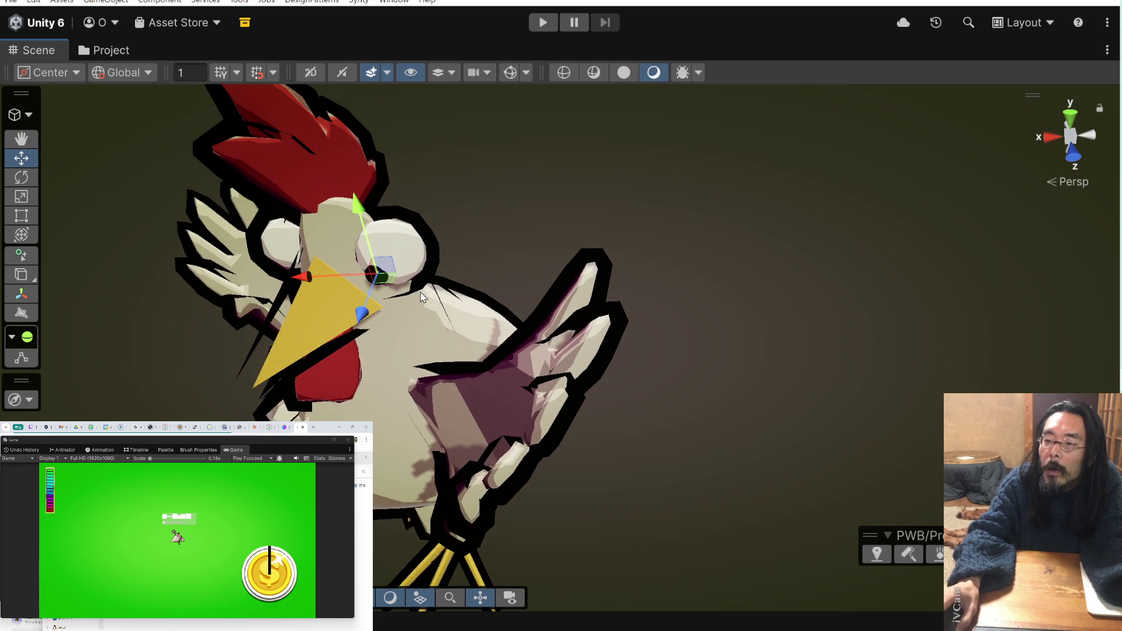
{"action": "mouse_move", "coordinate": [421, 321]}
{"action": "left_mouse_down", "text": "alt"}
{"action": "mouse_move", "coordinate": [446, 216]}
{"action": "mouse_move", "coordinate": [460, 206]}
{"action": "mouse_move", "coordinate": [461, 160]}
{"action": "mouse_move", "coordinate": [468, 216]}
{"action": "mouse_move", "coordinate": [531, 170]}
{"action": "mouse_move", "coordinate": [447, 153]}
{"action": "left_mouse_up", "text": "alt"}
{"action": "mouse_move", "coordinate": [444, 193]}
{"action": "left_mouse_down", "text": "alt"}
{"action": "mouse_move", "coordinate": [366, 231]}
{"action": "mouse_move", "coordinate": [634, 277]}
{"action": "mouse_move", "coordinate": [524, 296]}
{"action": "left_mouse_up", "text": "alt"}
{"action": "mouse_move", "coordinate": [402, 329]}
{"action": "left_mouse_down"}
{"action": "mouse_move", "coordinate": [417, 333]}
{"action": "mouse_move", "coordinate": [373, 142]}
{"action": "mouse_move", "coordinate": [531, 225]}
{"action": "mouse_move", "coordinate": [613, 225]}
{"action": "mouse_move", "coordinate": [699, 258]}
{"action": "mouse_move", "coordinate": [676, 268]}
{"action": "left_mouse_up"}
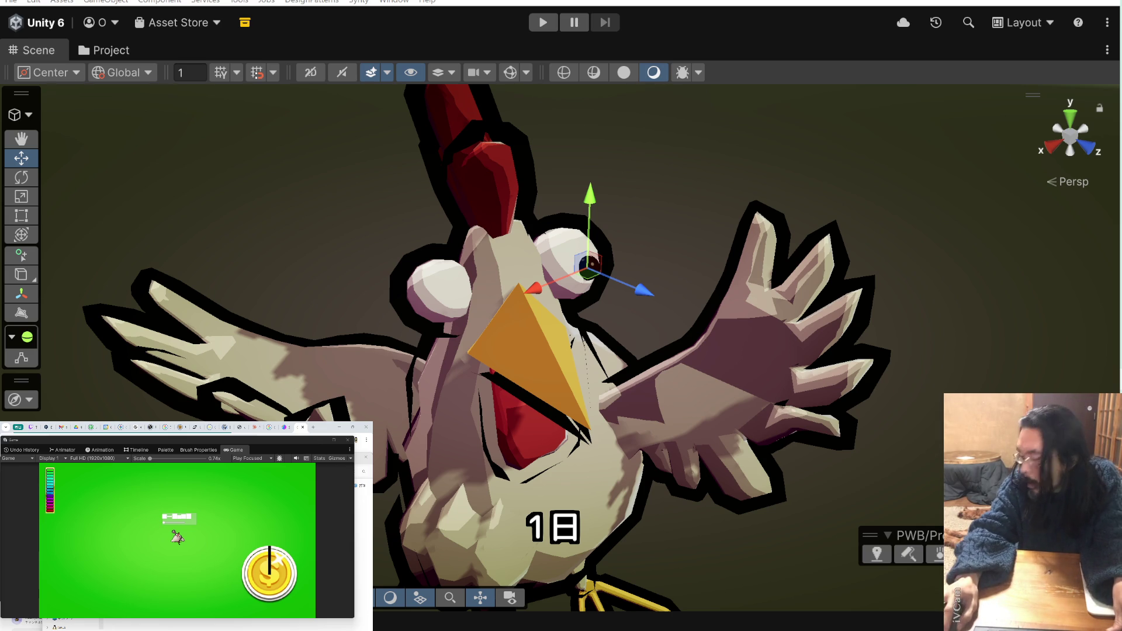
- Slide the second black pupil onto the chicken's other eye and run the game
{"action": "left_click", "coordinate": [397, 294]}
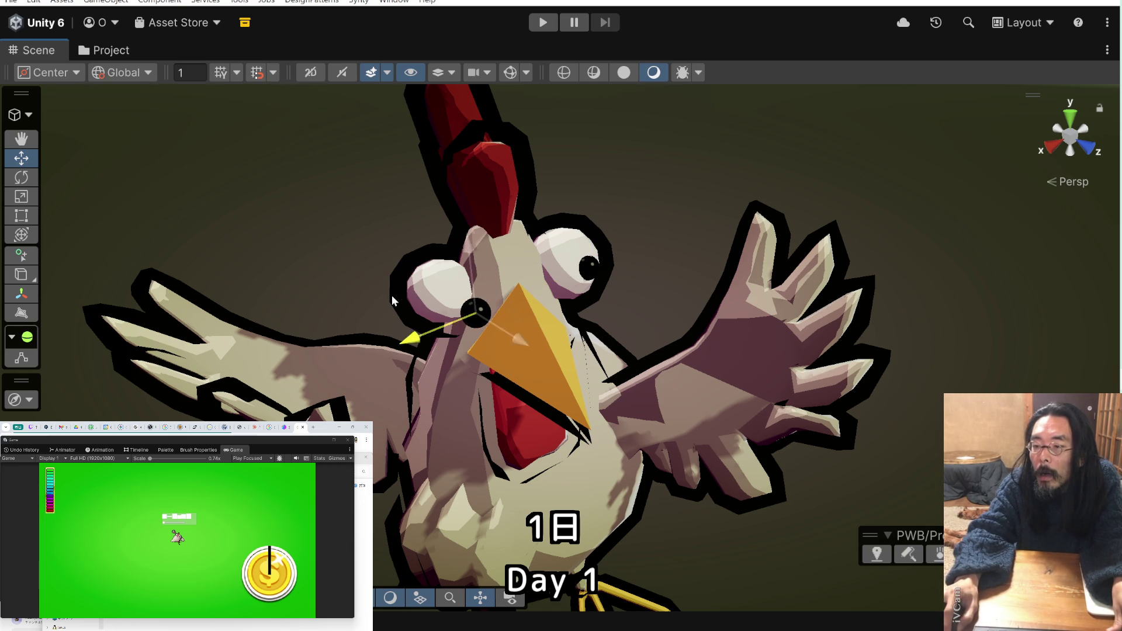
{"action": "left_click_drag", "start_coordinate": [525, 345], "coordinate": [489, 332]}
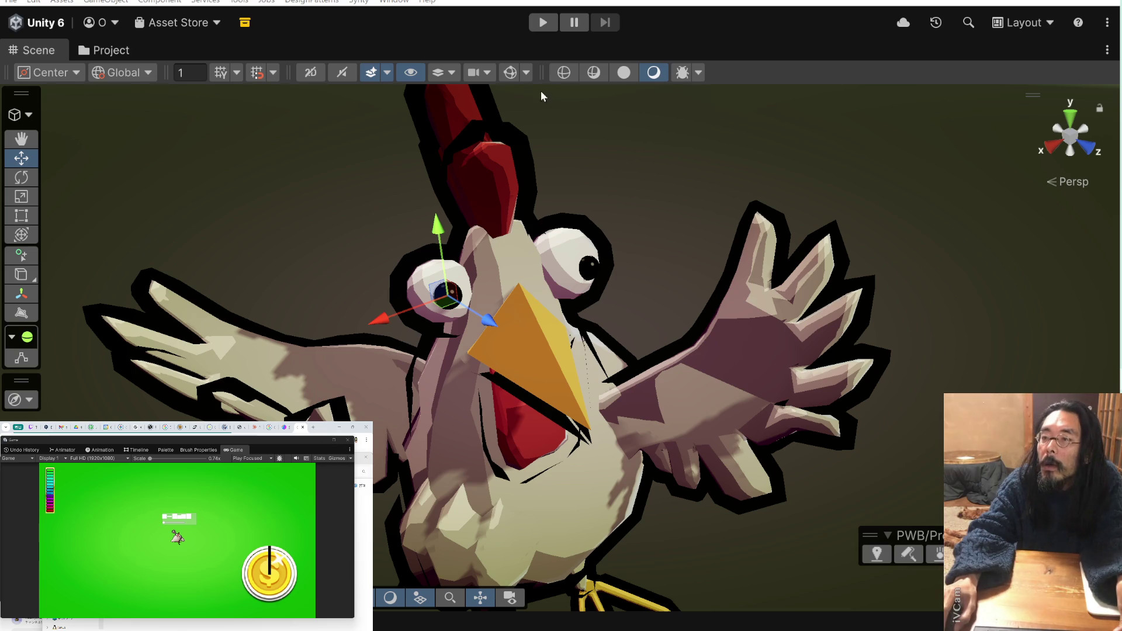
{"action": "left_click", "coordinate": [546, 27]}
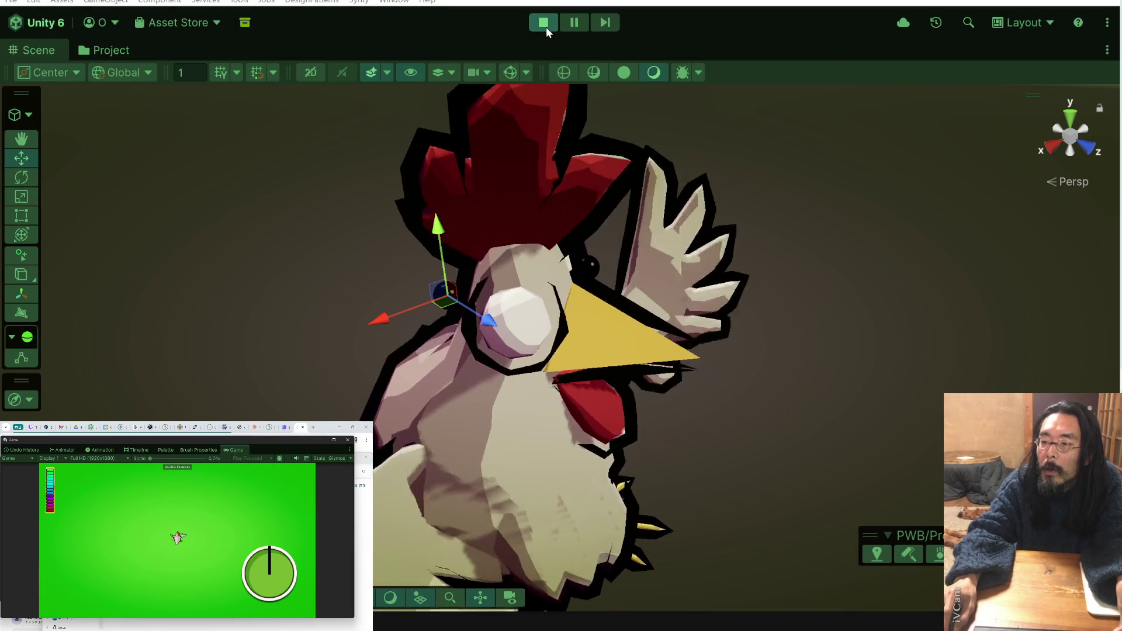
{"action": "left_click", "coordinate": [546, 26]}
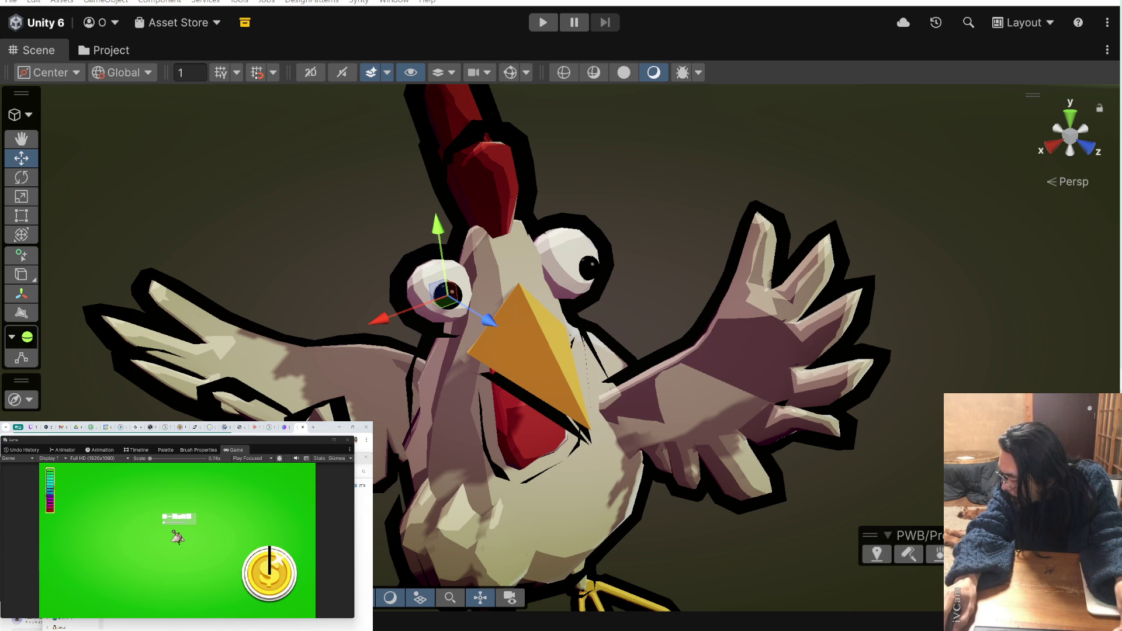
{"action": "left_click", "coordinate": [526, 351]}
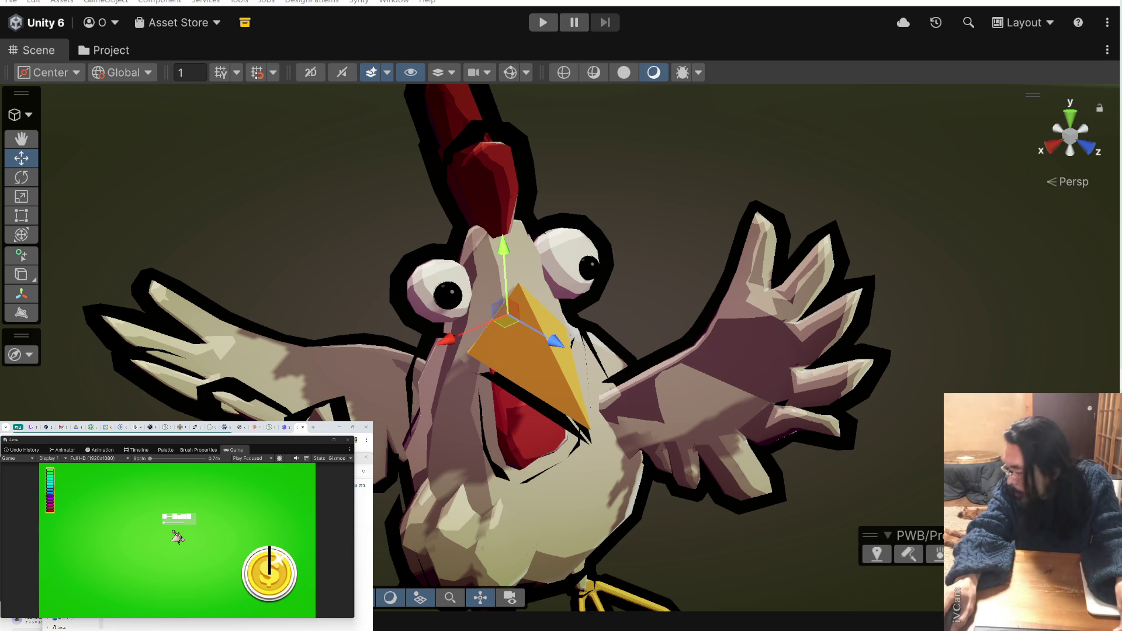
{"action": "left_click", "coordinate": [519, 285]}
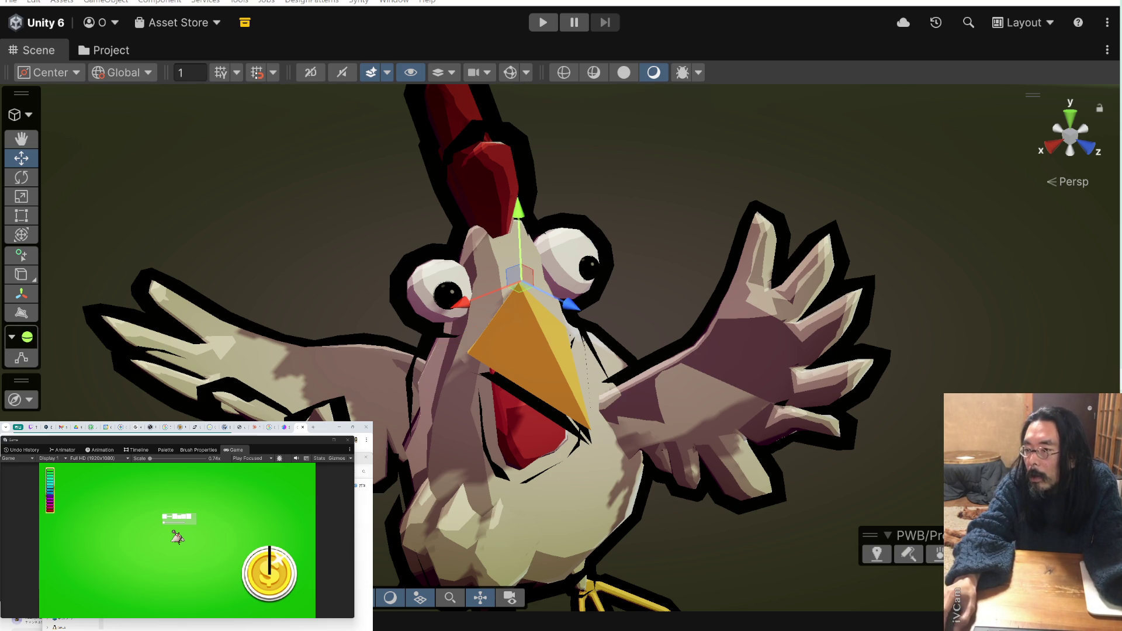
{"action": "scroll", "coordinate": [582, 329], "scroll_direction": "down", "scroll_amount": 10}
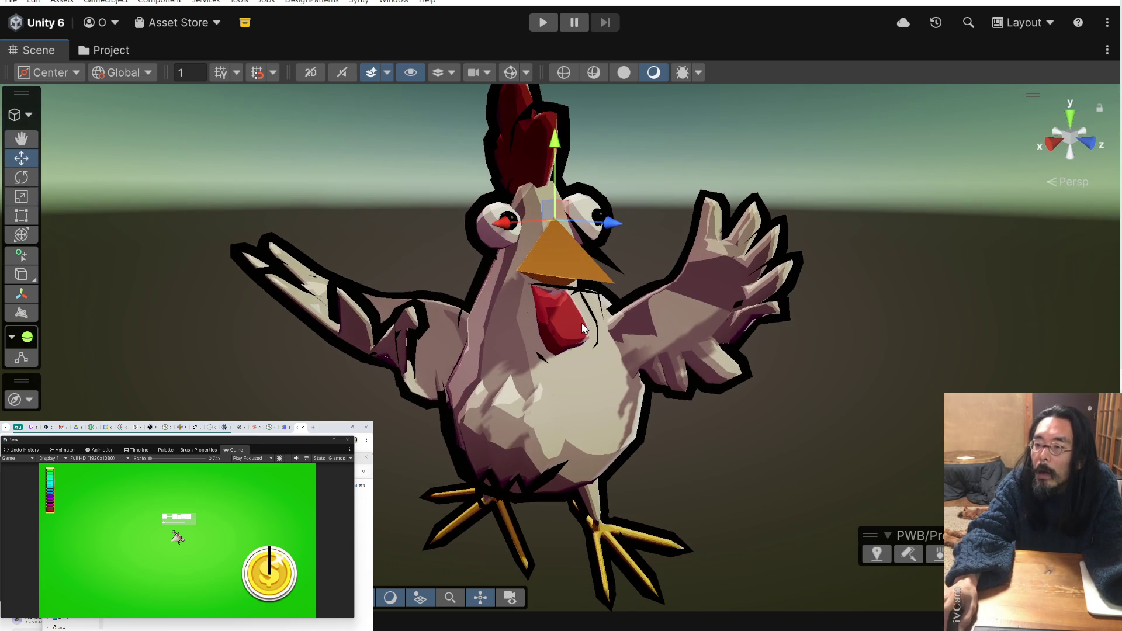
{"action": "left_click_drag", "start_coordinate": [583, 329], "coordinate": [800, 299]}
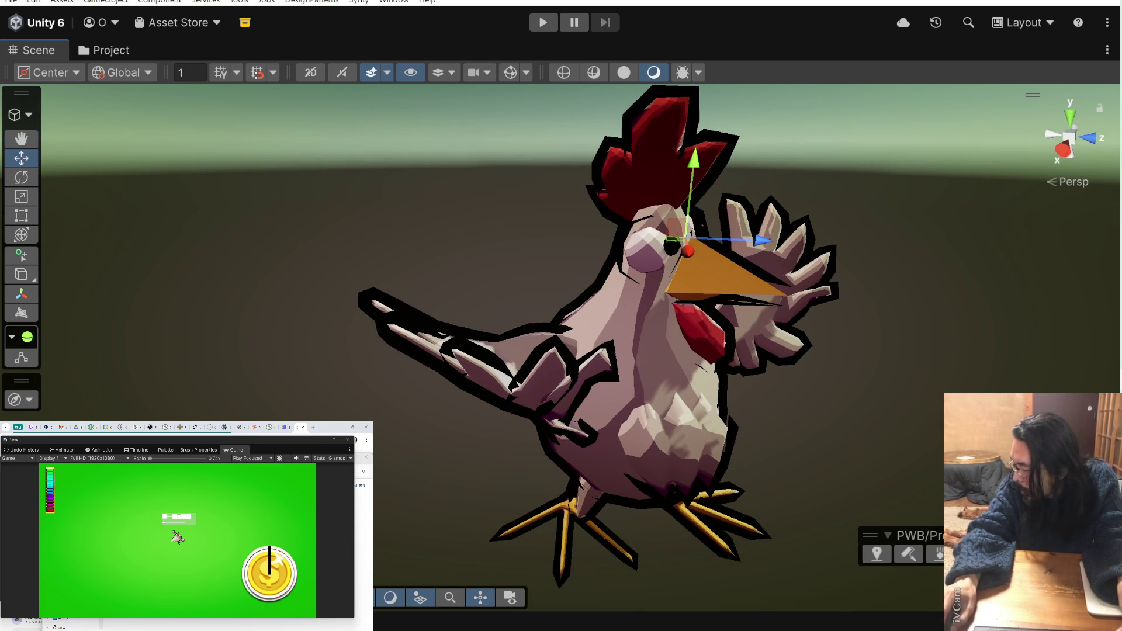
{"action": "left_click", "coordinate": [542, 22]}
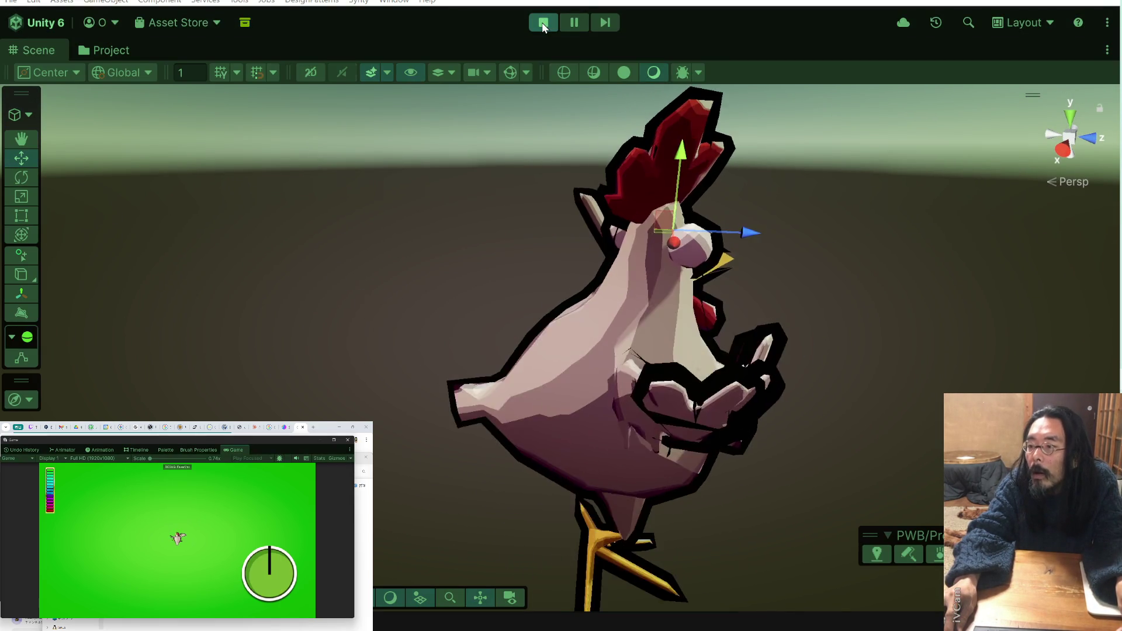
{"action": "mouse_move", "coordinate": [628, 240]}
{"action": "left_mouse_down"}
{"action": "mouse_move", "coordinate": [408, 264]}
{"action": "mouse_move", "coordinate": [318, 287]}
{"action": "left_mouse_up"}
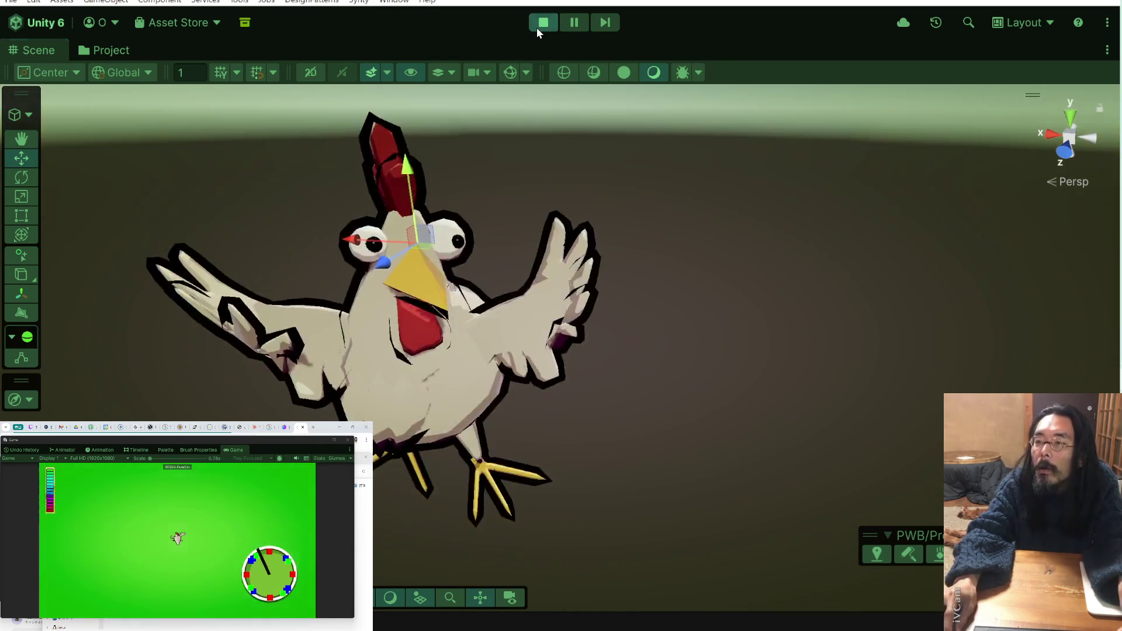
{"action": "left_click", "coordinate": [536, 27]}
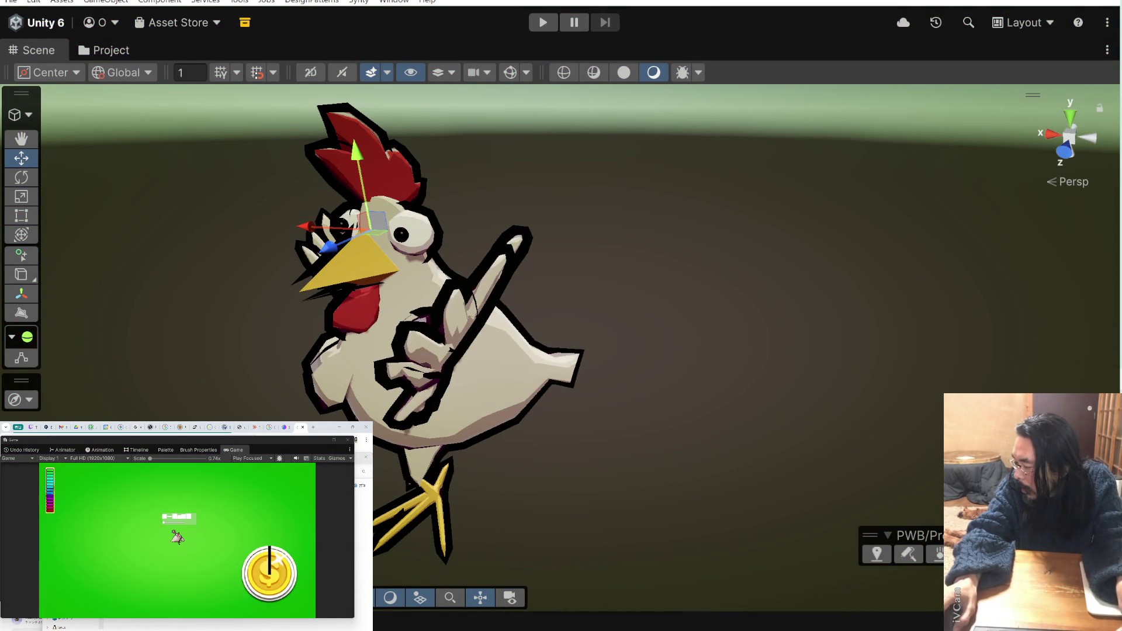
{"action": "left_click", "coordinate": [445, 465]}
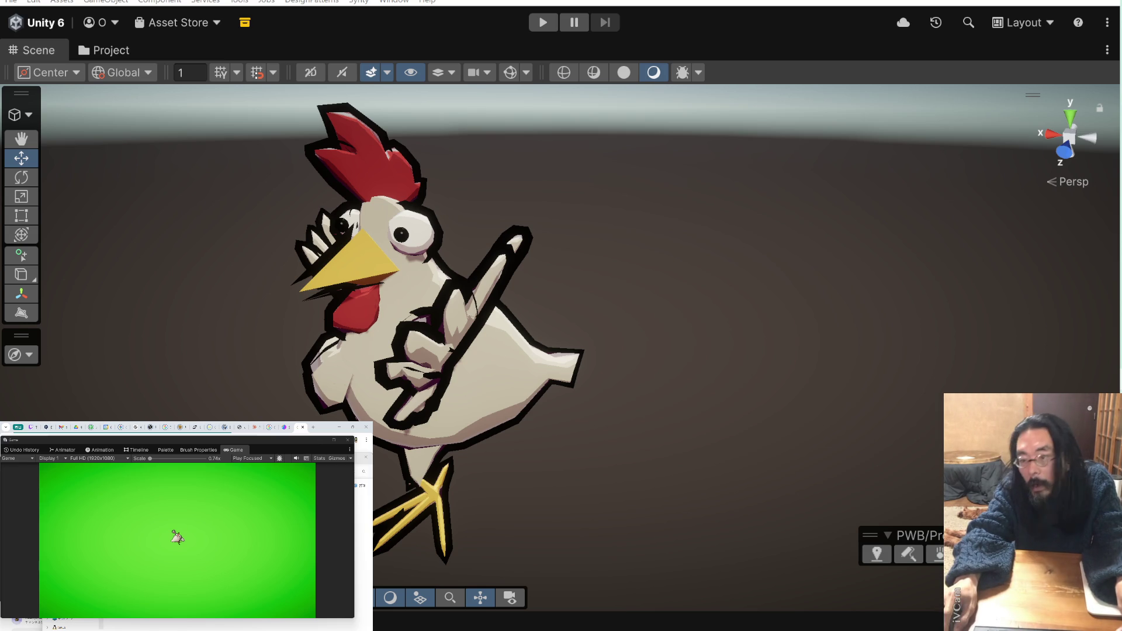
- Zoom in on the chicken's head, shifting the selected eye slightly along Z
{"action": "mouse_move", "coordinate": [591, 276]}
{"action": "left_mouse_down", "text": "alt"}
{"action": "mouse_move", "coordinate": [727, 210]}
{"action": "mouse_move", "coordinate": [962, 265]}
{"action": "mouse_move", "coordinate": [608, 310]}
{"action": "mouse_move", "coordinate": [350, 304]}
{"action": "mouse_move", "coordinate": [1051, 298]}
{"action": "mouse_move", "coordinate": [816, 295]}
{"action": "mouse_move", "coordinate": [760, 274]}
{"action": "mouse_move", "coordinate": [731, 245]}
{"action": "left_mouse_up", "text": "alt"}
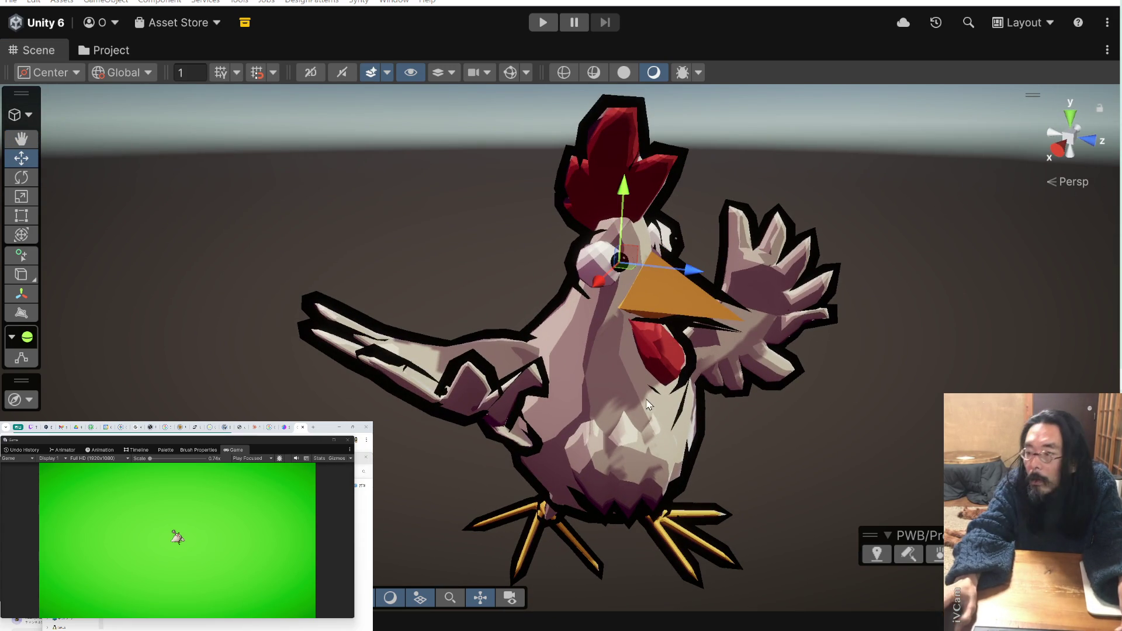
{"action": "scroll", "coordinate": [716, 430], "scroll_direction": "up", "scroll_amount": 2}
{"action": "mouse_move", "coordinate": [703, 255]}
{"action": "left_mouse_down"}
{"action": "mouse_move", "coordinate": [474, 263]}
{"action": "mouse_move", "coordinate": [436, 181]}
{"action": "mouse_move", "coordinate": [444, 222]}
{"action": "mouse_move", "coordinate": [484, 279]}
{"action": "mouse_move", "coordinate": [496, 219]}
{"action": "mouse_move", "coordinate": [417, 287]}
{"action": "mouse_move", "coordinate": [584, 363]}
{"action": "mouse_move", "coordinate": [561, 356]}
{"action": "mouse_move", "coordinate": [526, 374]}
{"action": "mouse_move", "coordinate": [514, 279]}
{"action": "mouse_move", "coordinate": [456, 253]}
{"action": "mouse_move", "coordinate": [642, 266]}
{"action": "left_mouse_up"}
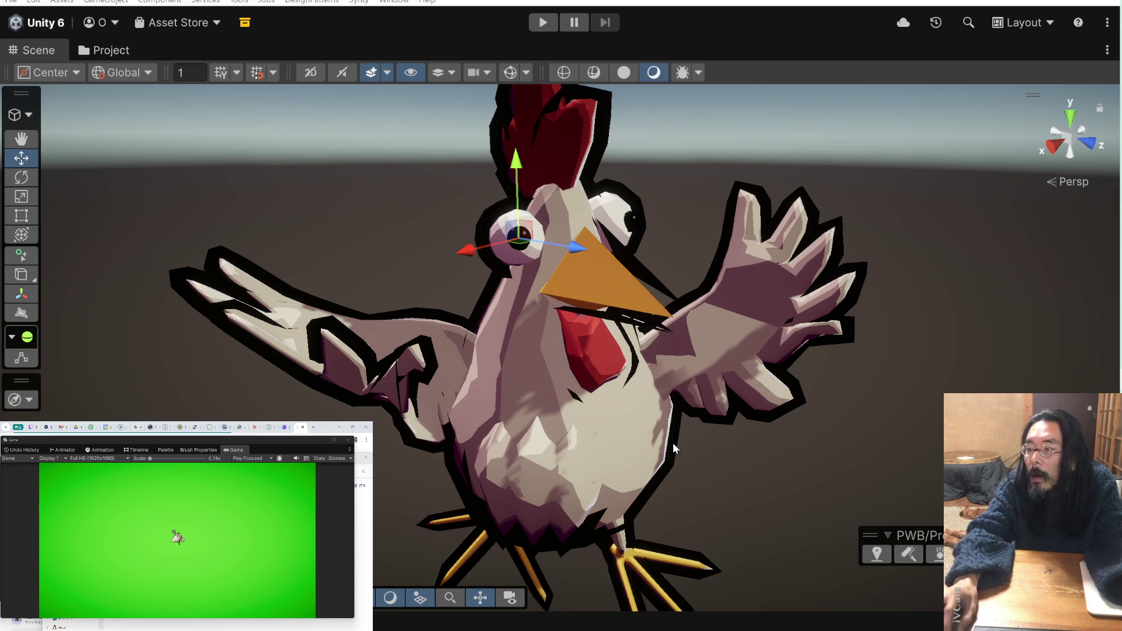
{"action": "left_click_drag", "start_coordinate": [502, 307], "coordinate": [538, 310]}
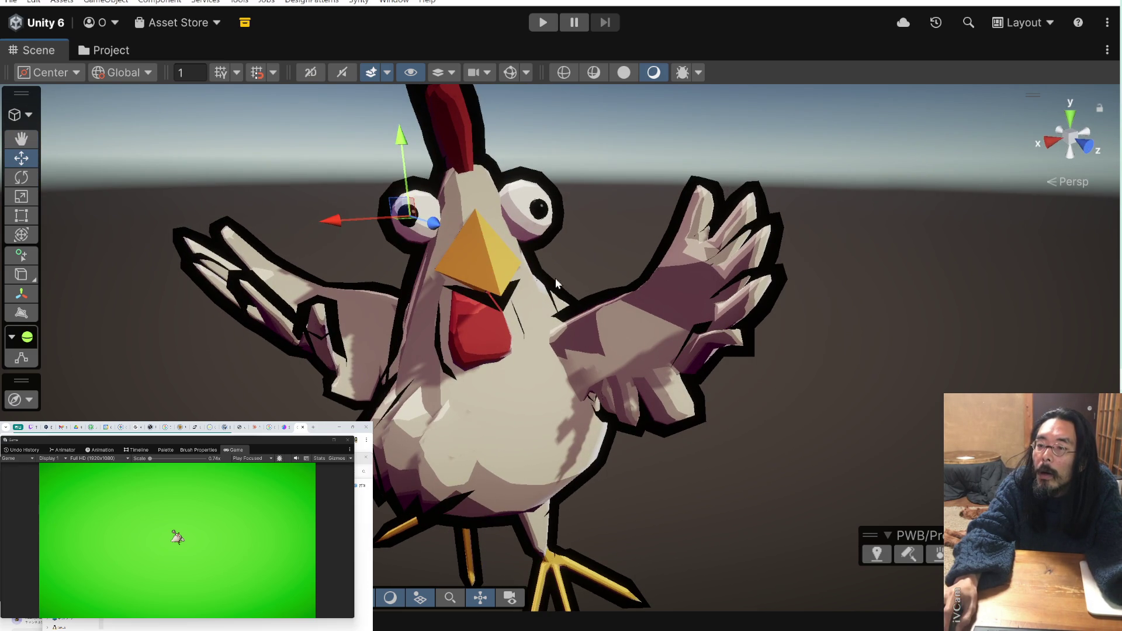
- Select the eye object at the chicken's face and nudge it slightly
{"action": "left_click", "coordinate": [548, 257]}
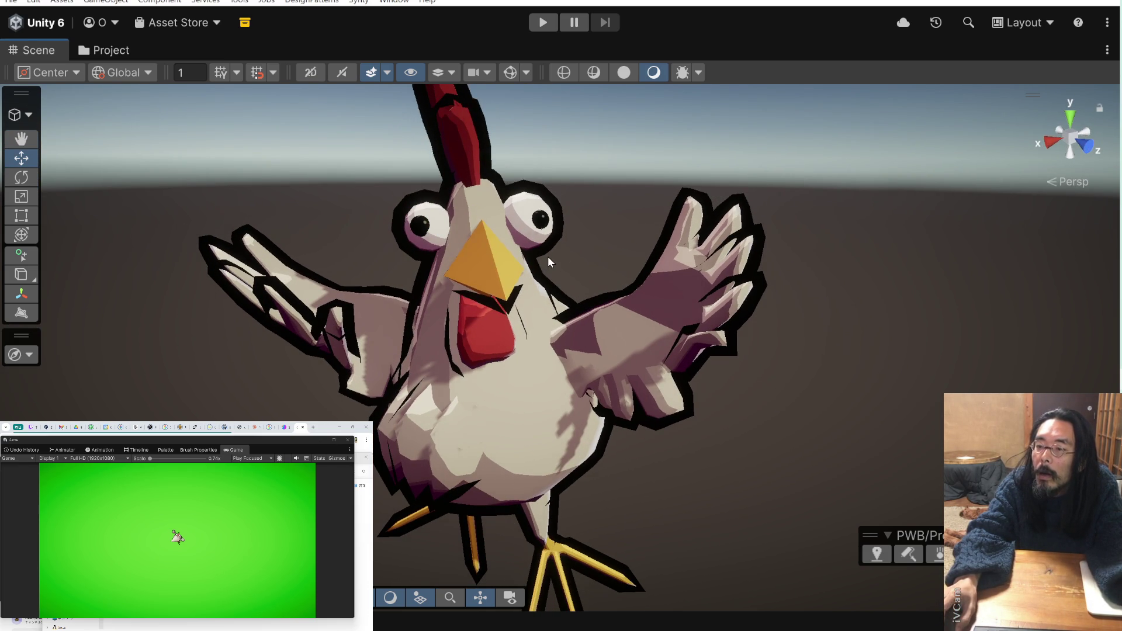
{"action": "mouse_move", "coordinate": [545, 258]}
{"action": "left_mouse_down"}
{"action": "mouse_move", "coordinate": [597, 255]}
{"action": "mouse_move", "coordinate": [451, 250]}
{"action": "mouse_move", "coordinate": [578, 253]}
{"action": "mouse_move", "coordinate": [561, 254]}
{"action": "left_mouse_up"}
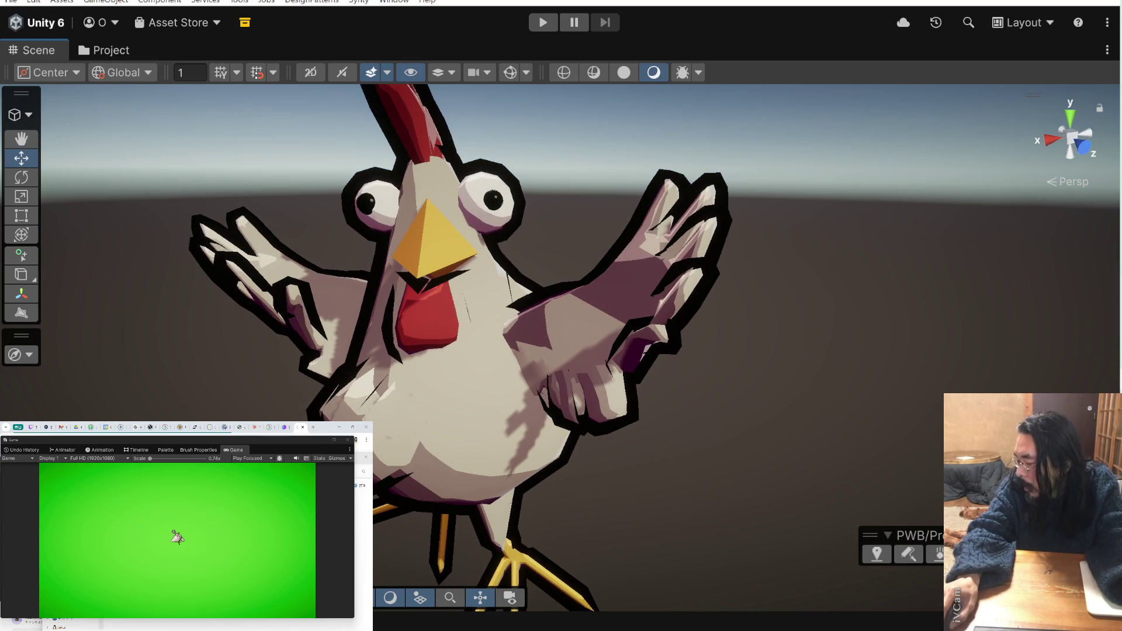
{"action": "left_click", "coordinate": [526, 234]}
{"action": "left_click_drag", "start_coordinate": [482, 195], "coordinate": [485, 198]}
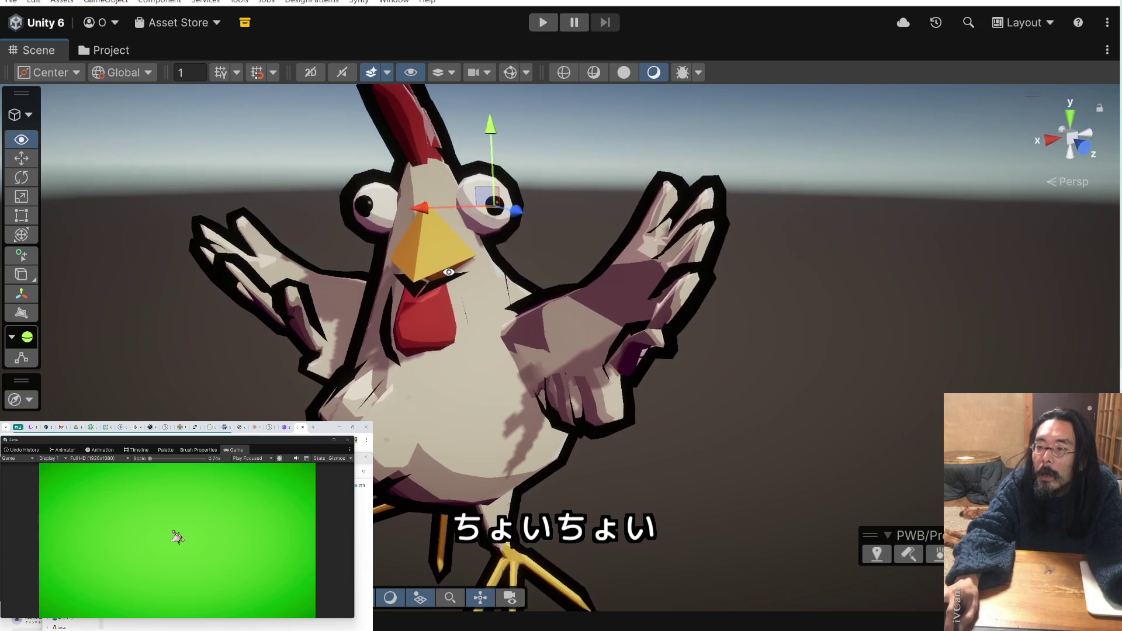
{"action": "left_click", "coordinate": [554, 224]}
- View the chicken from side and low front angles, then select the whole model
{"action": "left_click_drag", "start_coordinate": [554, 225], "coordinate": [252, 246]}
{"action": "mouse_move", "coordinate": [411, 285]}
{"action": "left_mouse_down"}
{"action": "mouse_move", "coordinate": [813, 293]}
{"action": "mouse_move", "coordinate": [678, 376]}
{"action": "mouse_move", "coordinate": [696, 376]}
{"action": "mouse_move", "coordinate": [726, 347]}
{"action": "mouse_move", "coordinate": [624, 179]}
{"action": "mouse_move", "coordinate": [608, 233]}
{"action": "mouse_move", "coordinate": [544, 240]}
{"action": "mouse_move", "coordinate": [659, 230]}
{"action": "mouse_move", "coordinate": [676, 240]}
{"action": "mouse_move", "coordinate": [653, 237]}
{"action": "mouse_move", "coordinate": [629, 250]}
{"action": "left_mouse_up"}
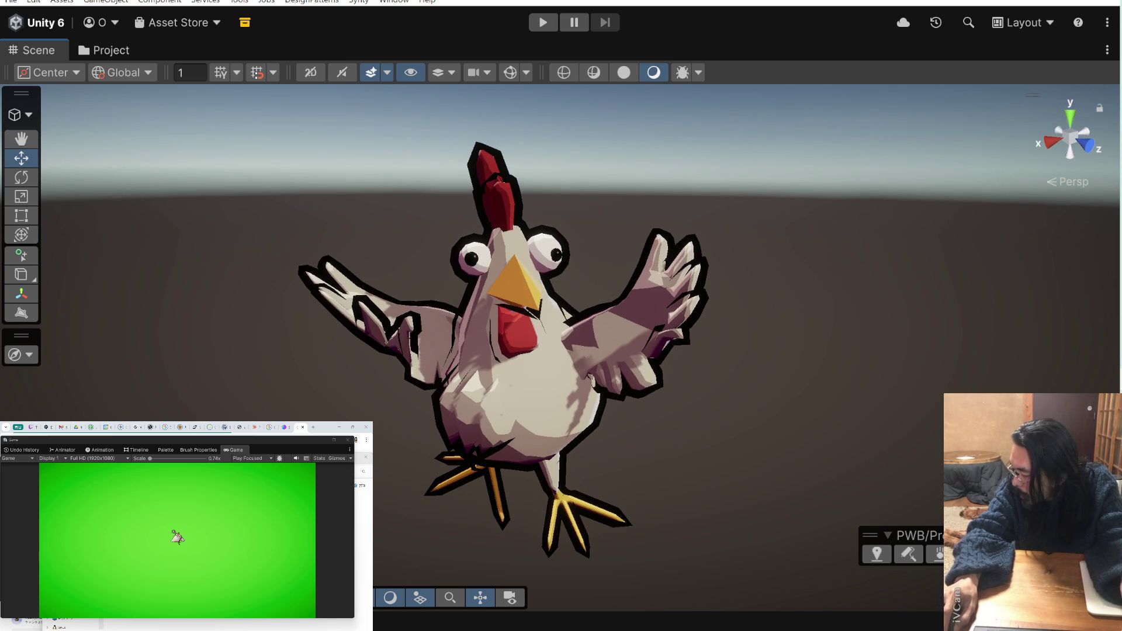
{"action": "left_click", "coordinate": [629, 251]}
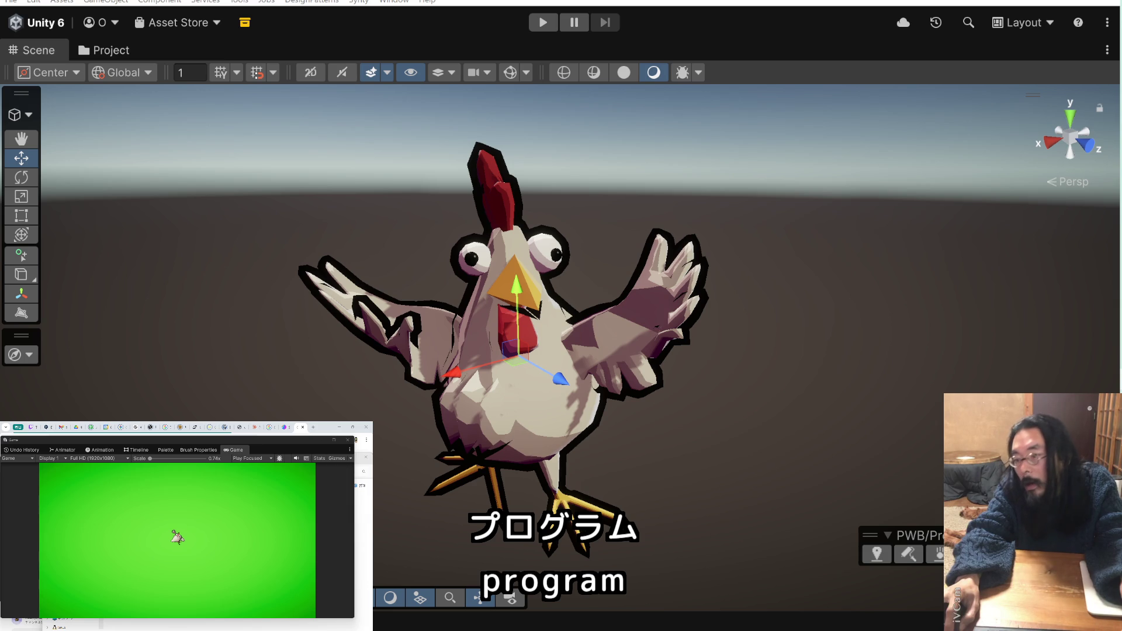
{"action": "mouse_move", "coordinate": [762, 472]}
{"action": "left_mouse_down"}
{"action": "mouse_move", "coordinate": [672, 443]}
{"action": "mouse_move", "coordinate": [629, 443]}
{"action": "mouse_move", "coordinate": [683, 457]}
{"action": "mouse_move", "coordinate": [651, 419]}
{"action": "mouse_move", "coordinate": [664, 358]}
{"action": "mouse_move", "coordinate": [676, 375]}
{"action": "left_mouse_up"}
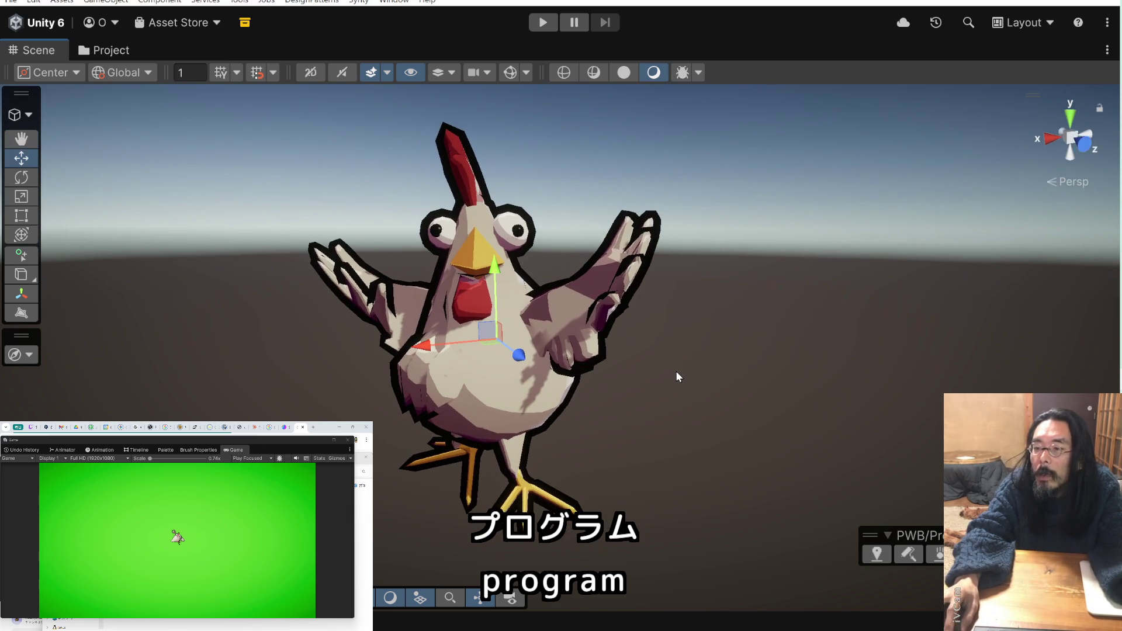
- Play the scene, watch the animating chicken from the front, stop it, and open Start
{"action": "left_click", "coordinate": [542, 26]}
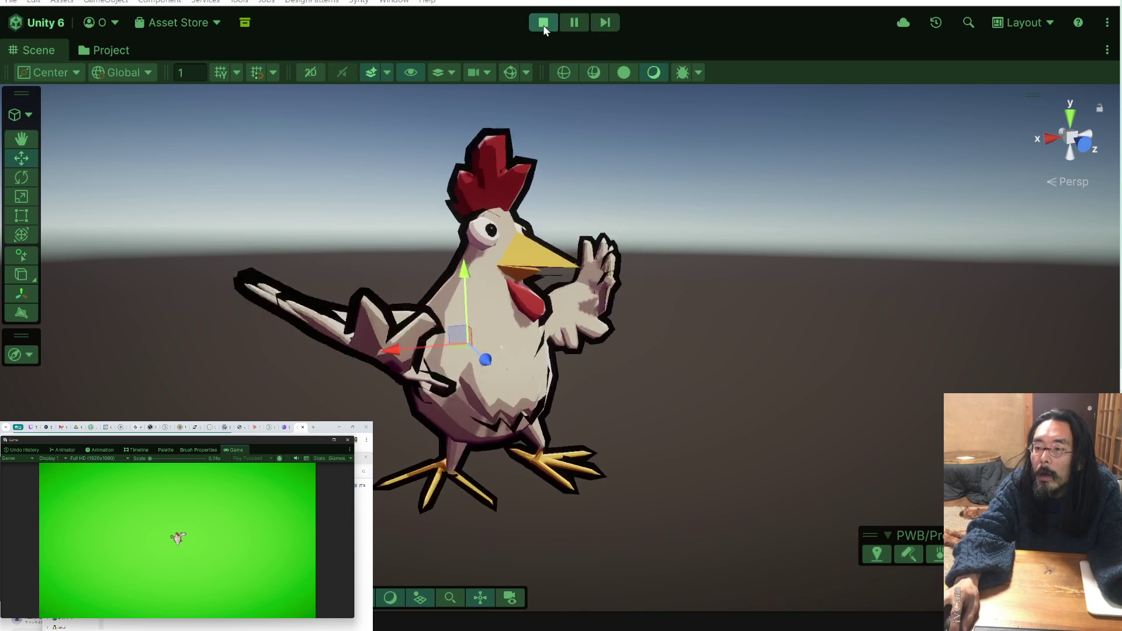
{"action": "left_click_drag", "start_coordinate": [634, 243], "coordinate": [567, 260]}
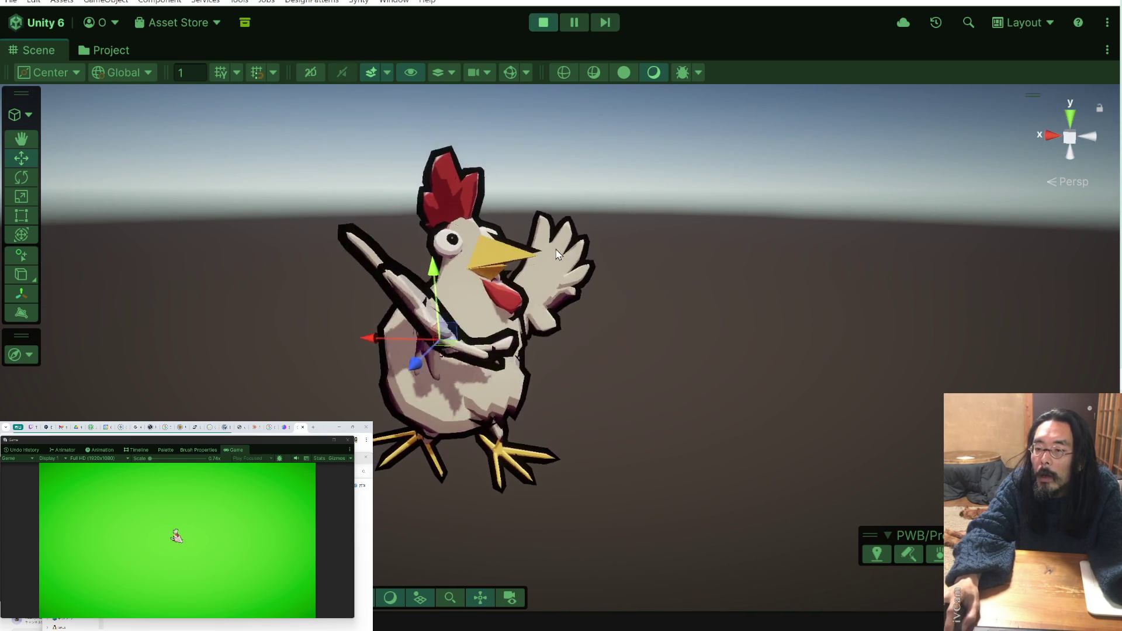
{"action": "left_click_drag", "start_coordinate": [665, 258], "coordinate": [630, 266]}
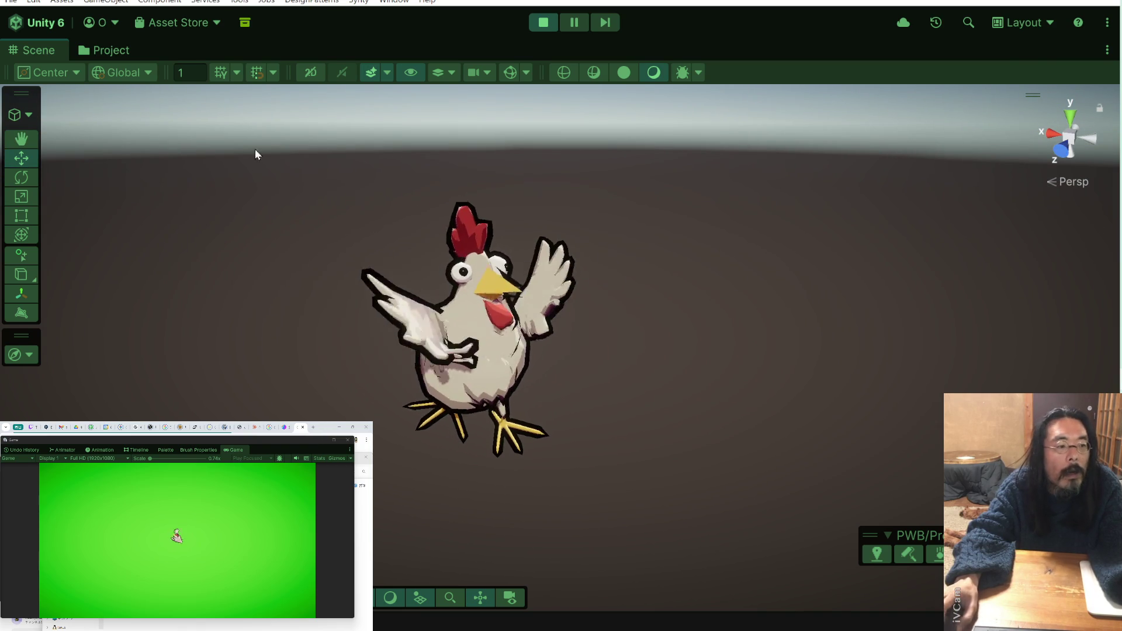
{"action": "left_click", "coordinate": [542, 23]}
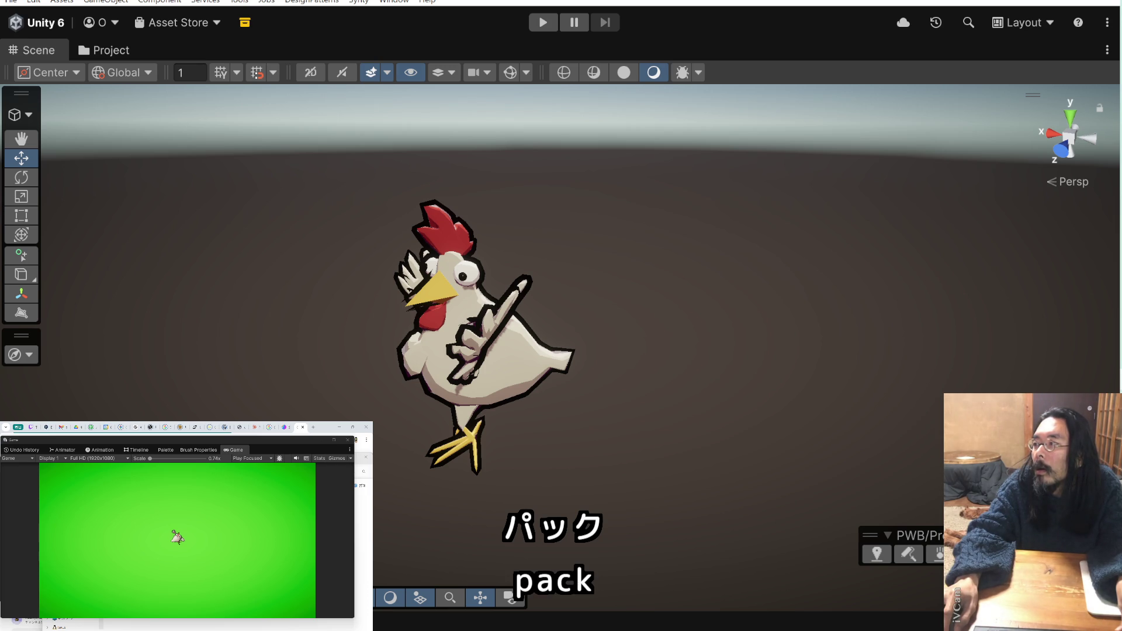
{"action": "key", "text": "super"}
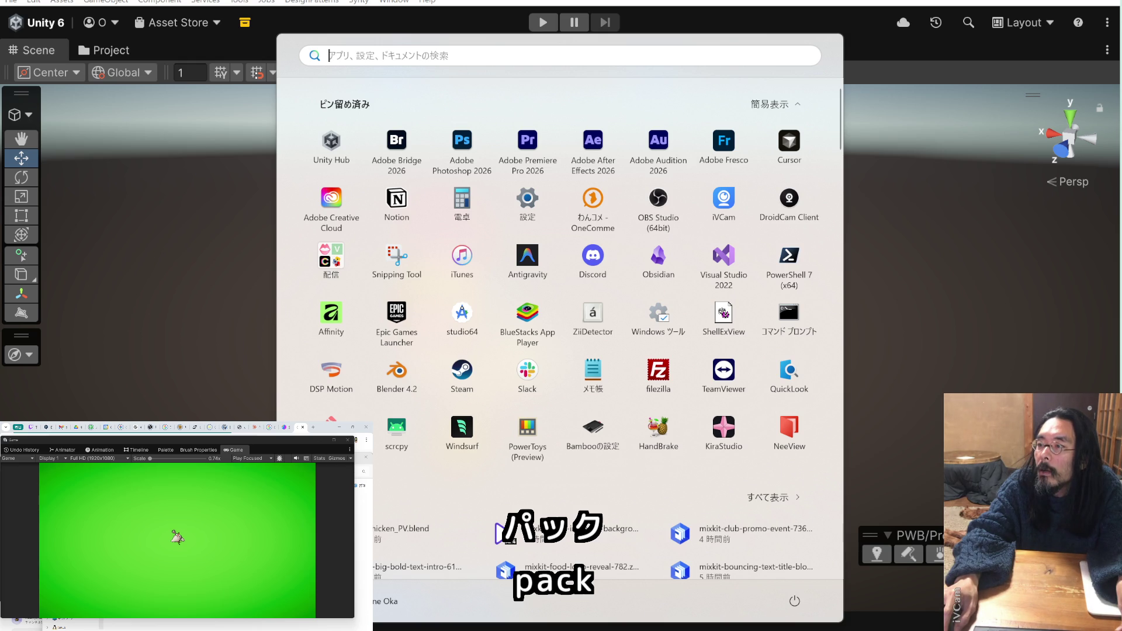
- Launch Adobe Audition and go up to the 202506_Unity_BeatChicken project folder
{"action": "left_click", "coordinate": [655, 151]}
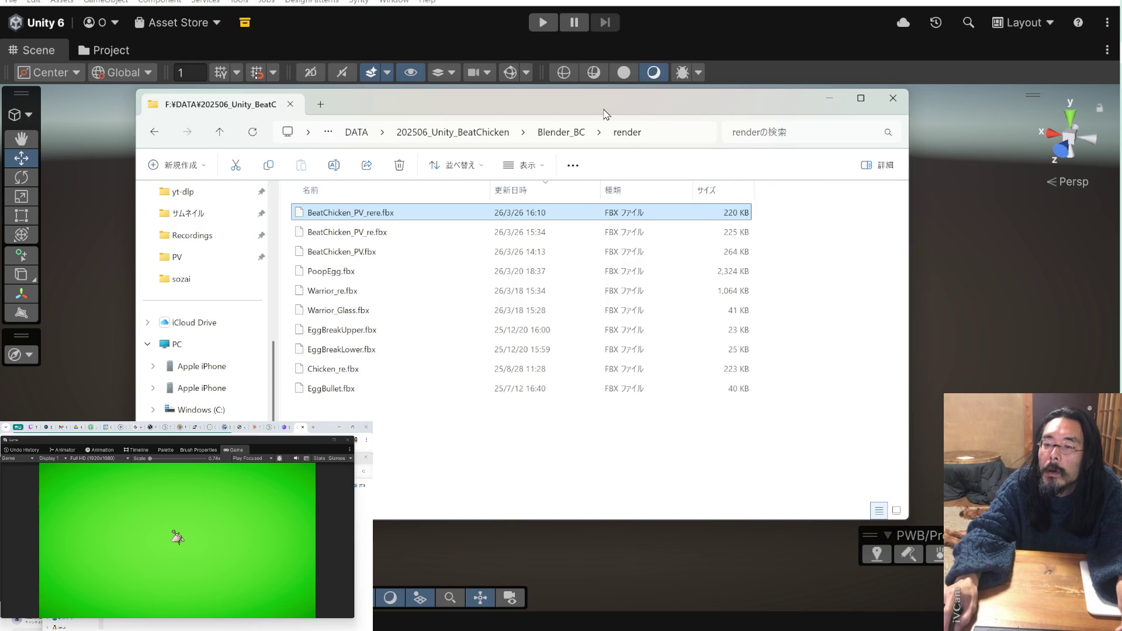
{"action": "left_click_drag", "start_coordinate": [605, 114], "coordinate": [583, 101]}
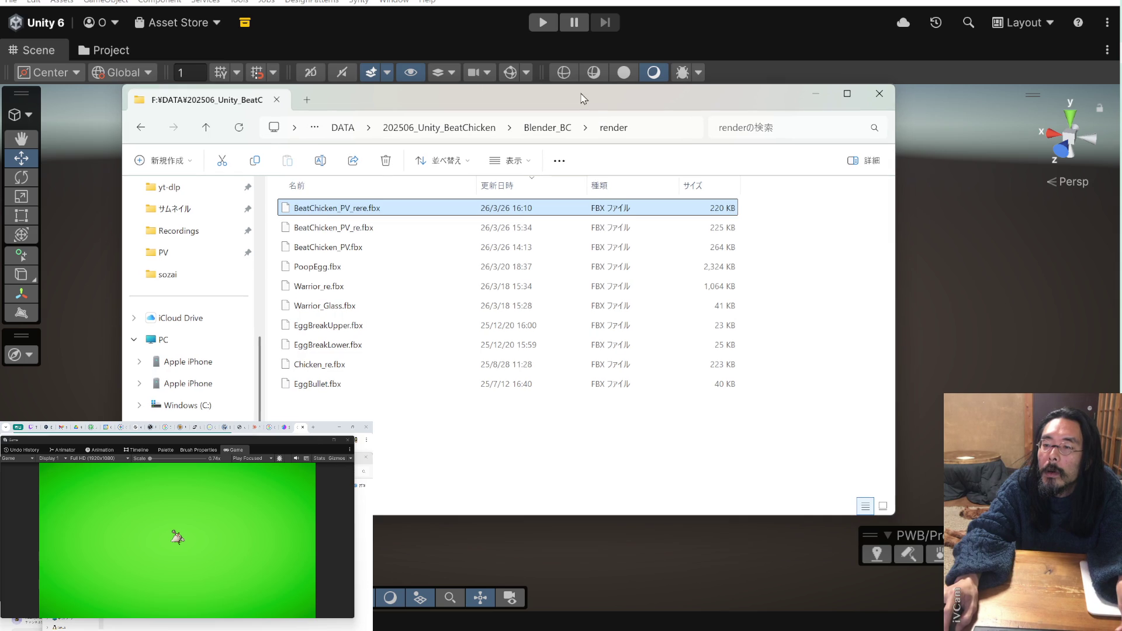
{"action": "left_click", "coordinate": [562, 125]}
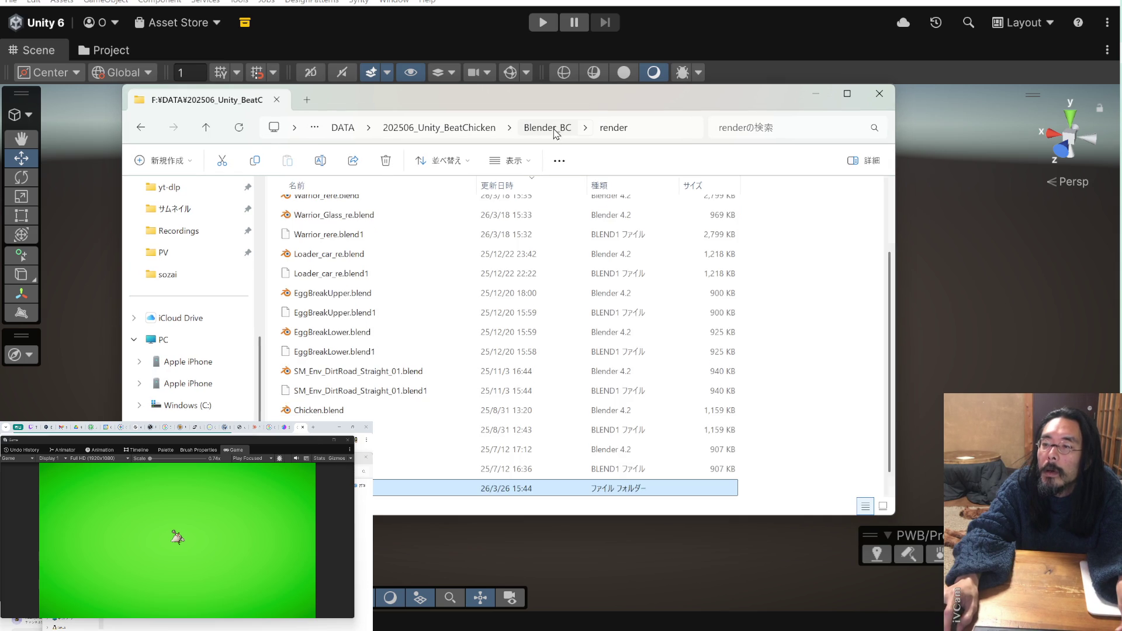
{"action": "left_click", "coordinate": [459, 130]}
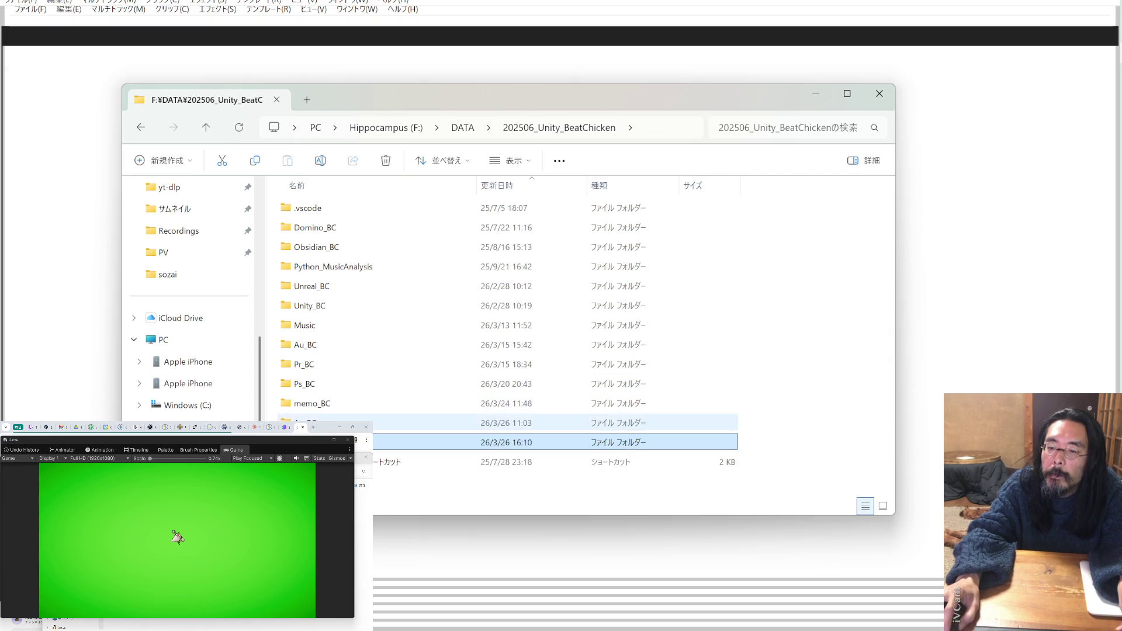
- Open Ae_BC › sozai › PV › BGM_SE in File Explorer
{"action": "double_click", "coordinate": [354, 422]}
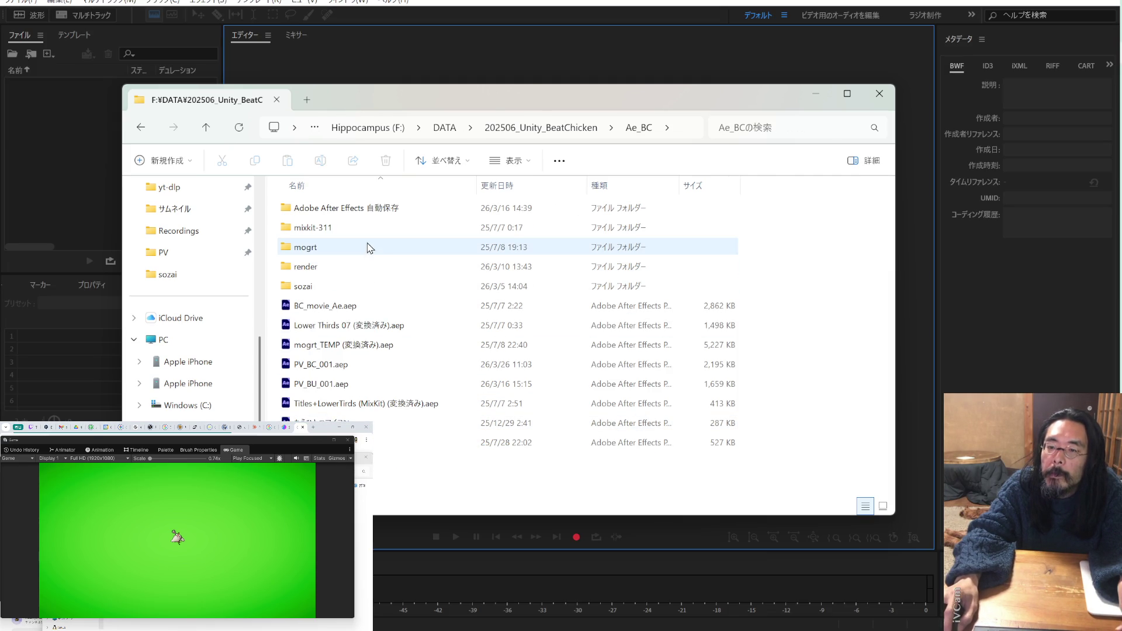
{"action": "double_click", "coordinate": [356, 287]}
{"action": "double_click", "coordinate": [323, 225]}
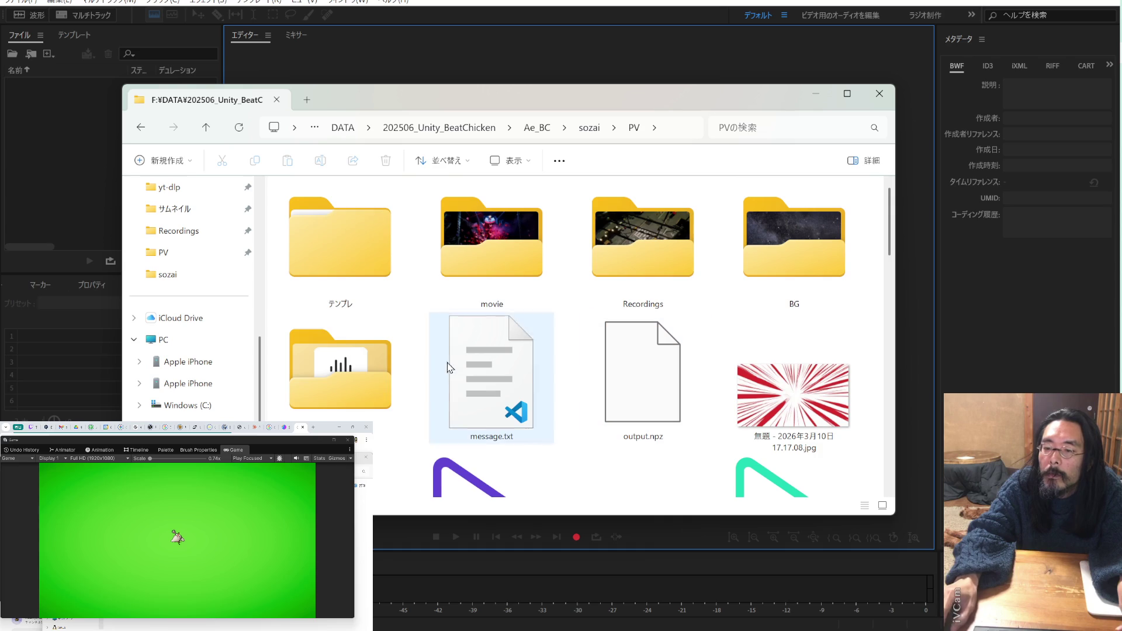
{"action": "double_click", "coordinate": [378, 357]}
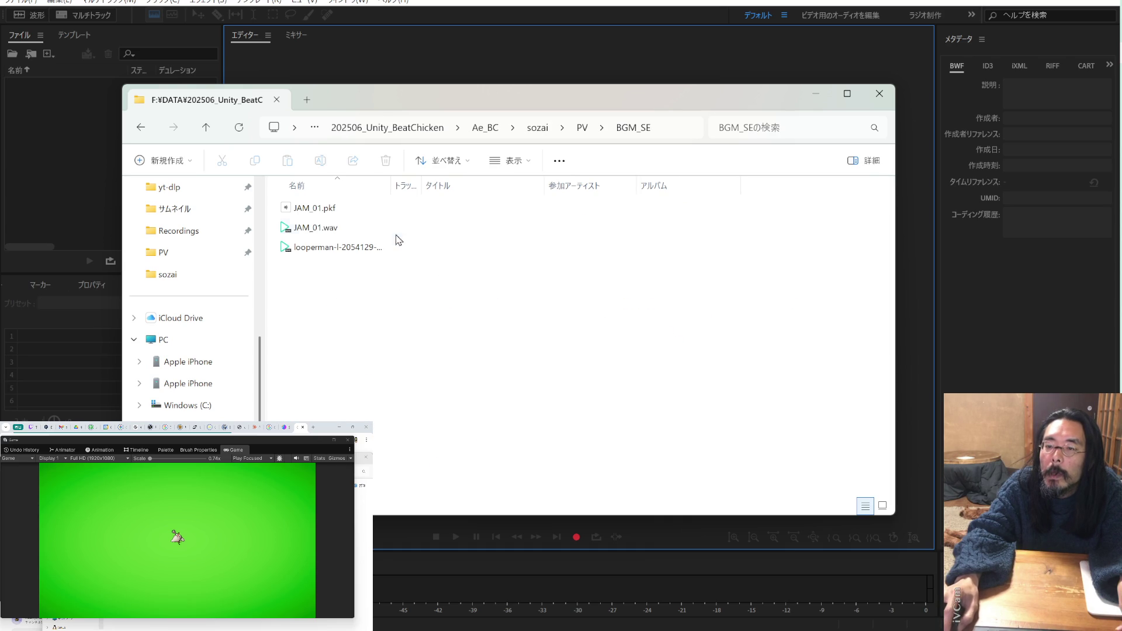
- Widen the Name column and preview the looperman audio loop
{"action": "left_click_drag", "start_coordinate": [391, 185], "coordinate": [489, 185]}
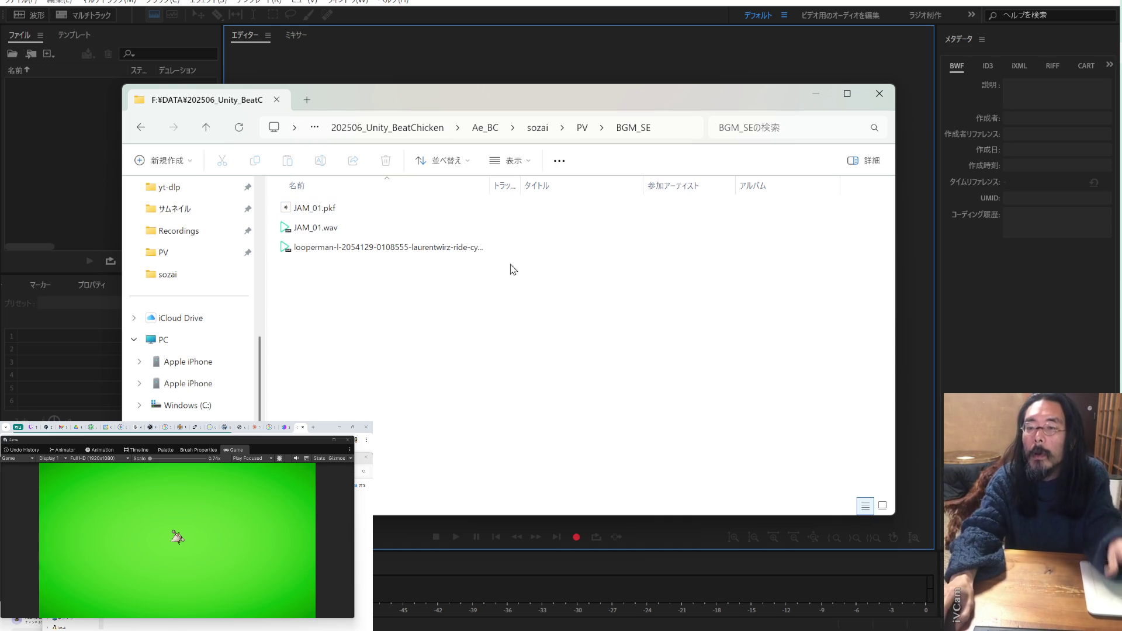
{"action": "double_click", "coordinate": [472, 250]}
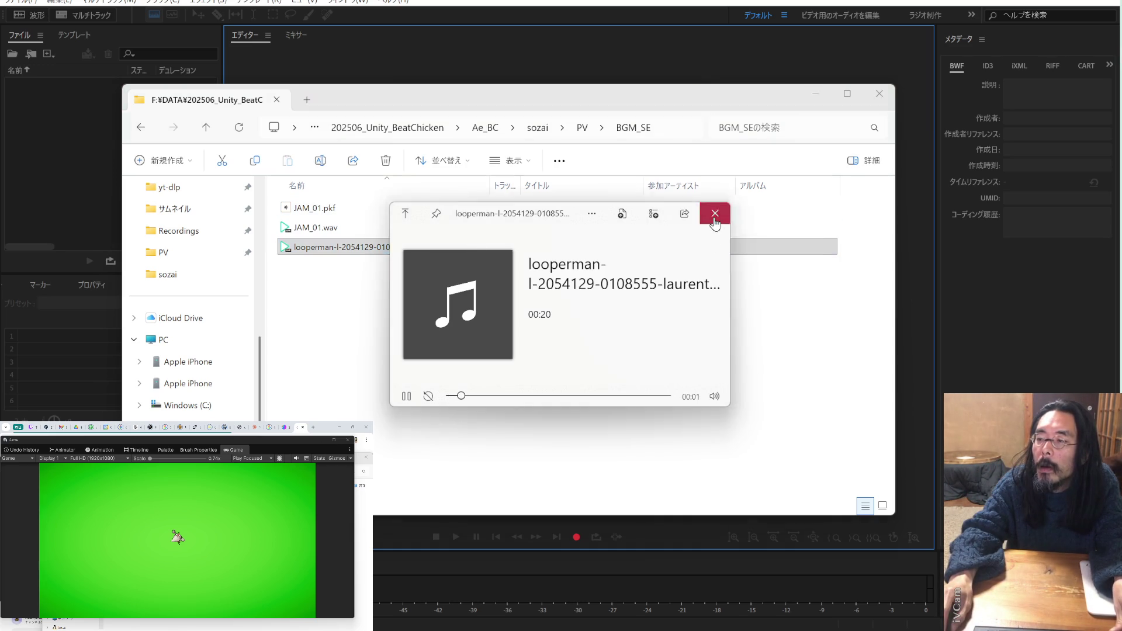
{"action": "left_click", "coordinate": [715, 213]}
- Preview JAM_01.wav, then close the Explorer window to reveal Audition
{"action": "left_click", "coordinate": [437, 229]}
{"action": "double_click", "coordinate": [439, 233]}
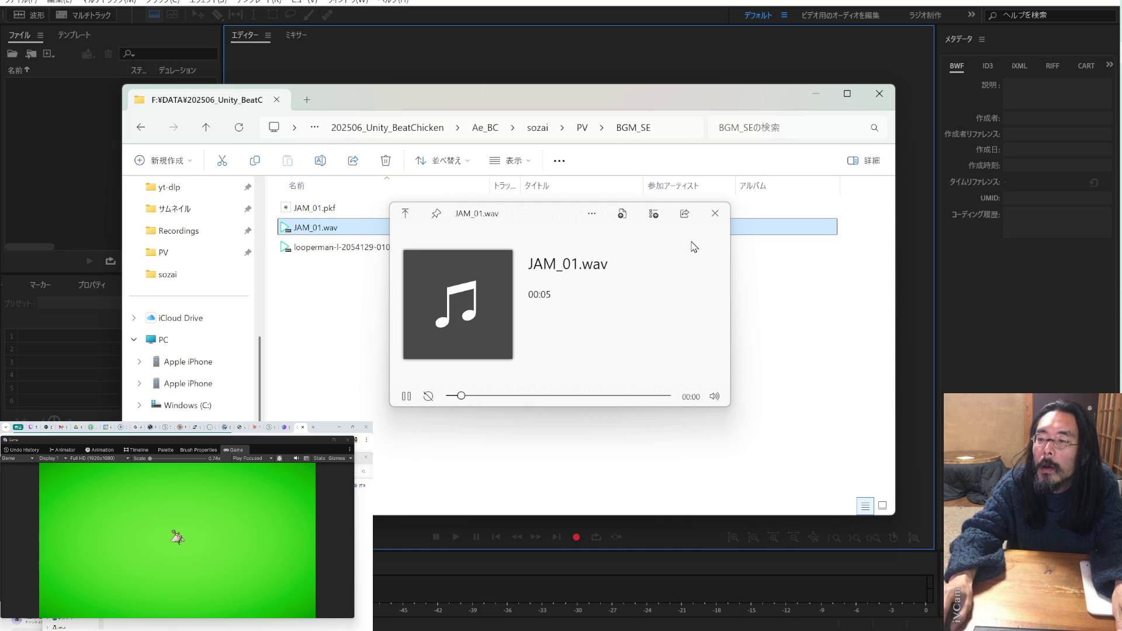
{"action": "left_click", "coordinate": [714, 216]}
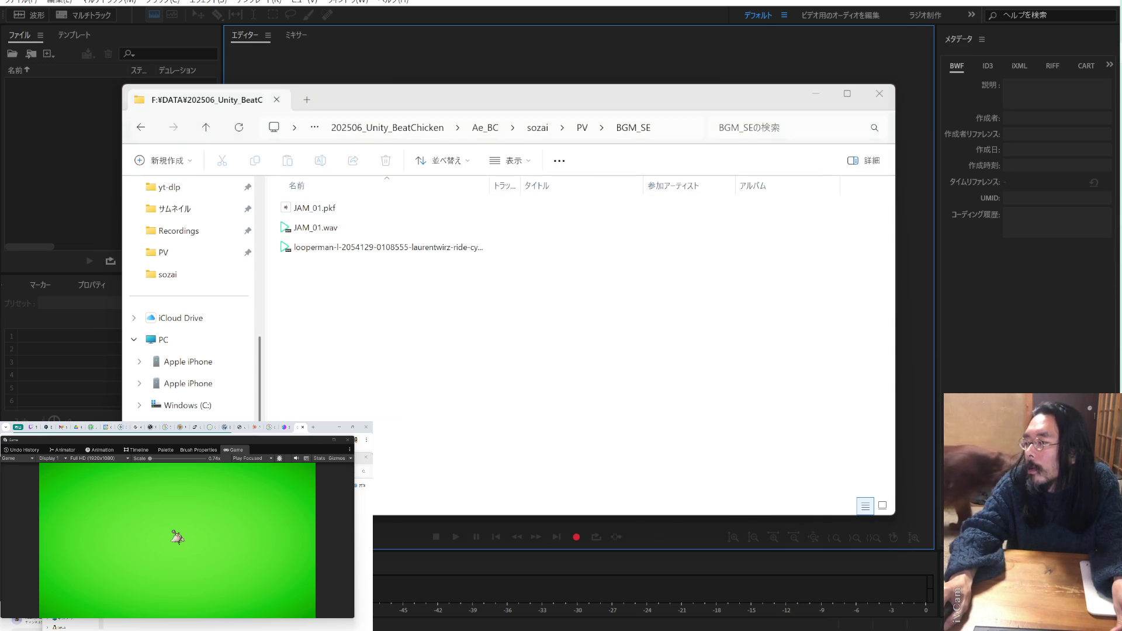
{"action": "key", "text": "alt+F4"}
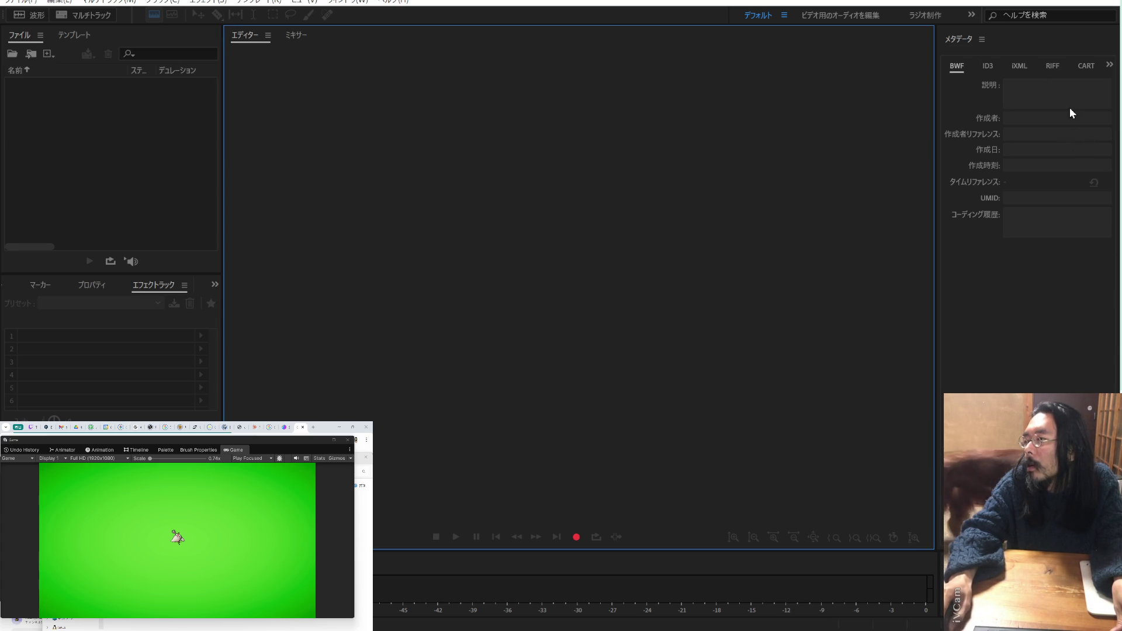
- Navigate from BGM_SE to the Music › Octavio song folder
{"action": "key", "text": "alt+Tab"}
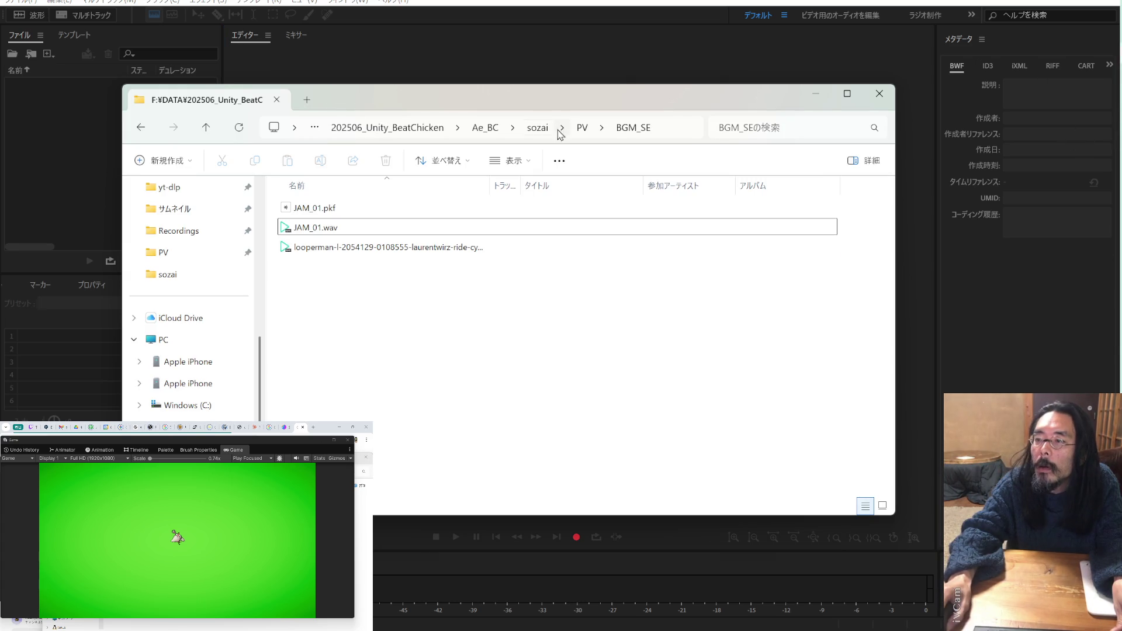
{"action": "left_click", "coordinate": [428, 130]}
{"action": "left_click", "coordinate": [389, 331]}
{"action": "double_click", "coordinate": [389, 333]}
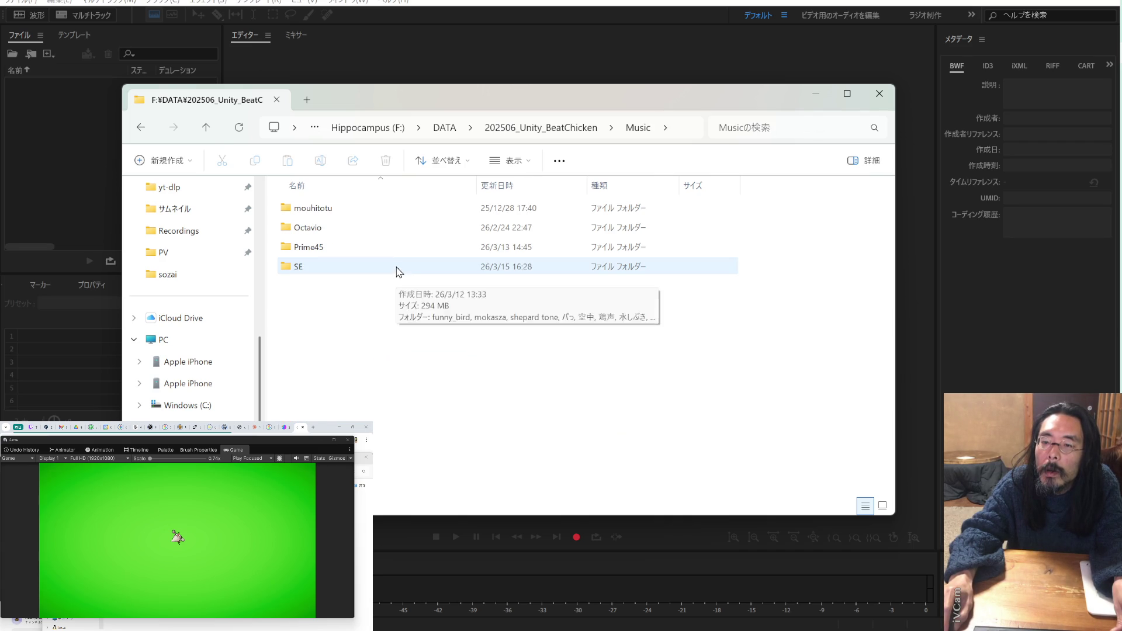
{"action": "double_click", "coordinate": [395, 233]}
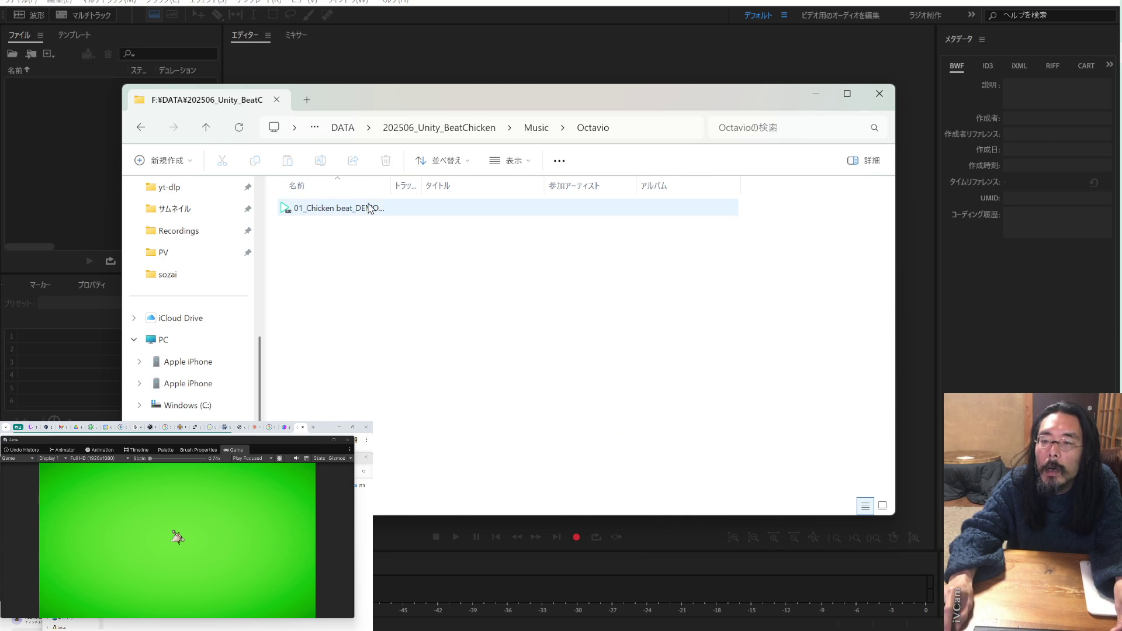
- Import 01_Chicken beat_DEMO.mp3 into Audition's Files panel
{"action": "mouse_move", "coordinate": [393, 187]}
{"action": "left_mouse_down"}
{"action": "mouse_move", "coordinate": [506, 191]}
{"action": "mouse_move", "coordinate": [478, 187]}
{"action": "left_mouse_up"}
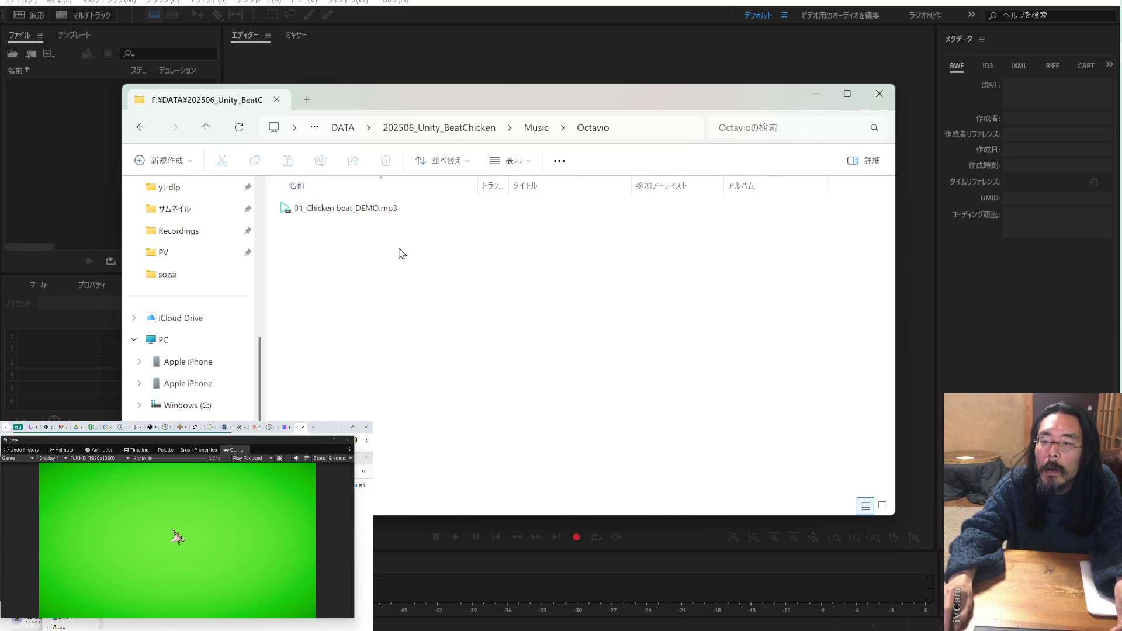
{"action": "left_click", "coordinate": [391, 209]}
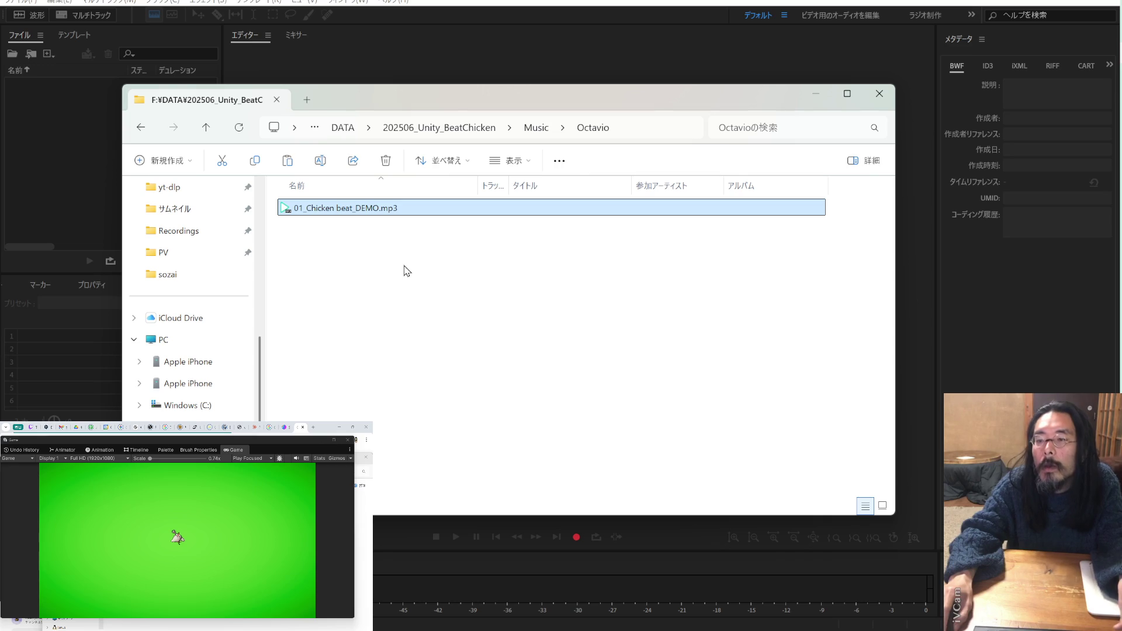
{"action": "left_click", "coordinate": [408, 266]}
{"action": "left_click_drag", "start_coordinate": [452, 100], "coordinate": [696, 191]}
{"action": "mouse_move", "coordinate": [614, 298]}
{"action": "left_mouse_down"}
{"action": "mouse_move", "coordinate": [104, 178]}
{"action": "mouse_move", "coordinate": [111, 171]}
{"action": "left_mouse_up"}
{"action": "left_click", "coordinate": [125, 163]}
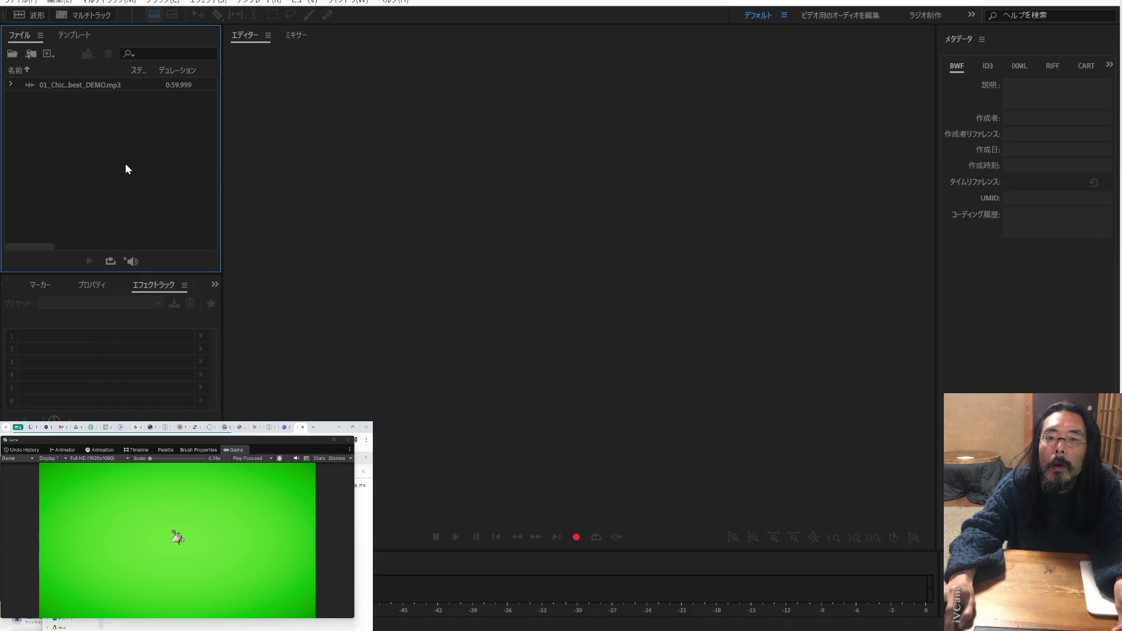
- Open 01_Chicken beat_DEMO.mp3 from the Files panel in the Waveform Editor
{"action": "left_click", "coordinate": [26, 2]}
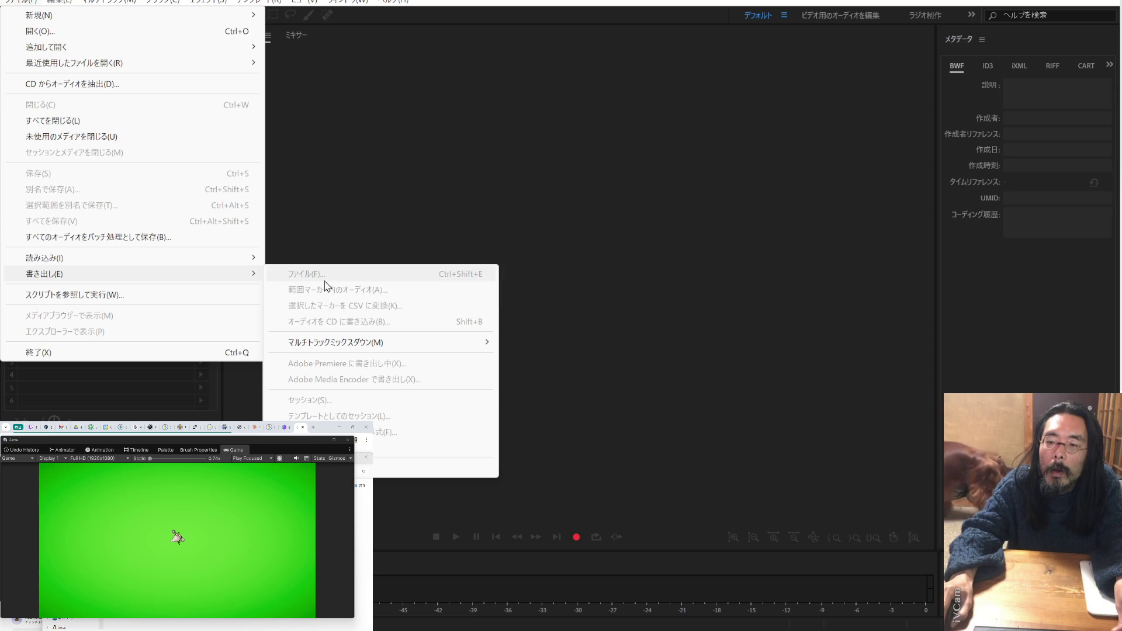
{"action": "left_click", "coordinate": [356, 230]}
{"action": "left_click", "coordinate": [92, 85]}
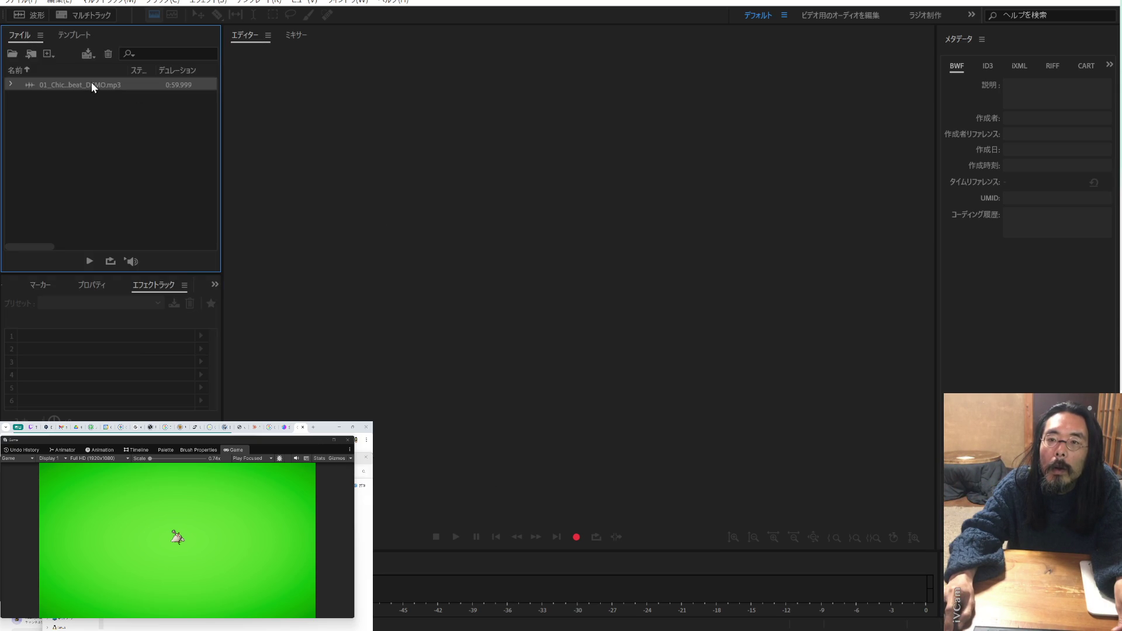
{"action": "double_click", "coordinate": [92, 84]}
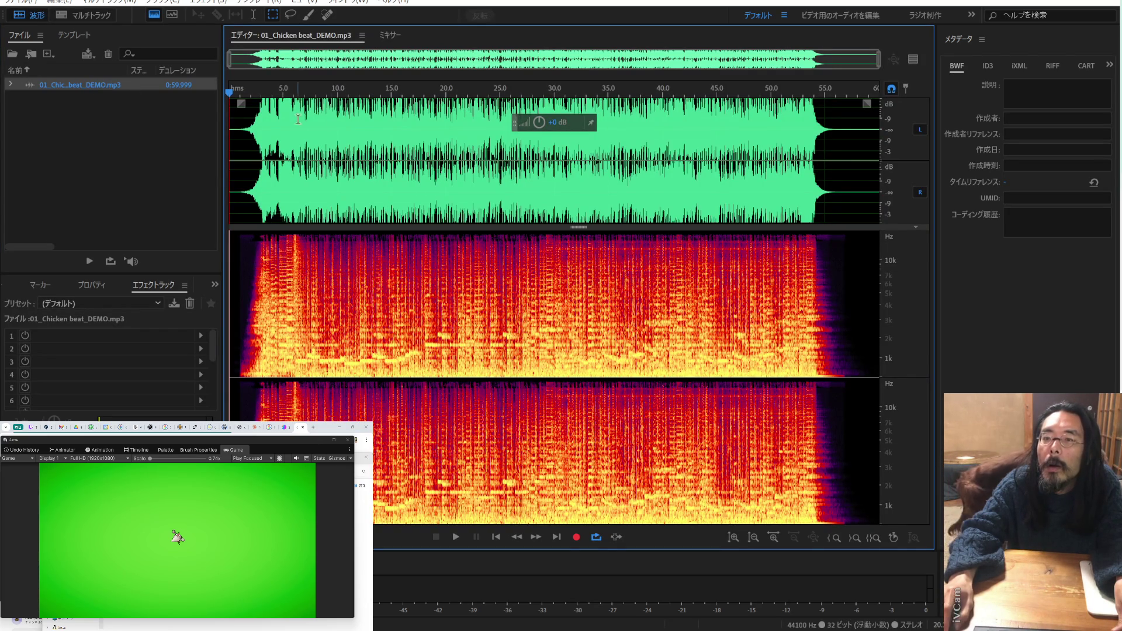
- Open Export File for 01_Chicken beat_DEMO_01, keeping BGM_SE as the destination folder
{"action": "left_click", "coordinate": [21, 2]}
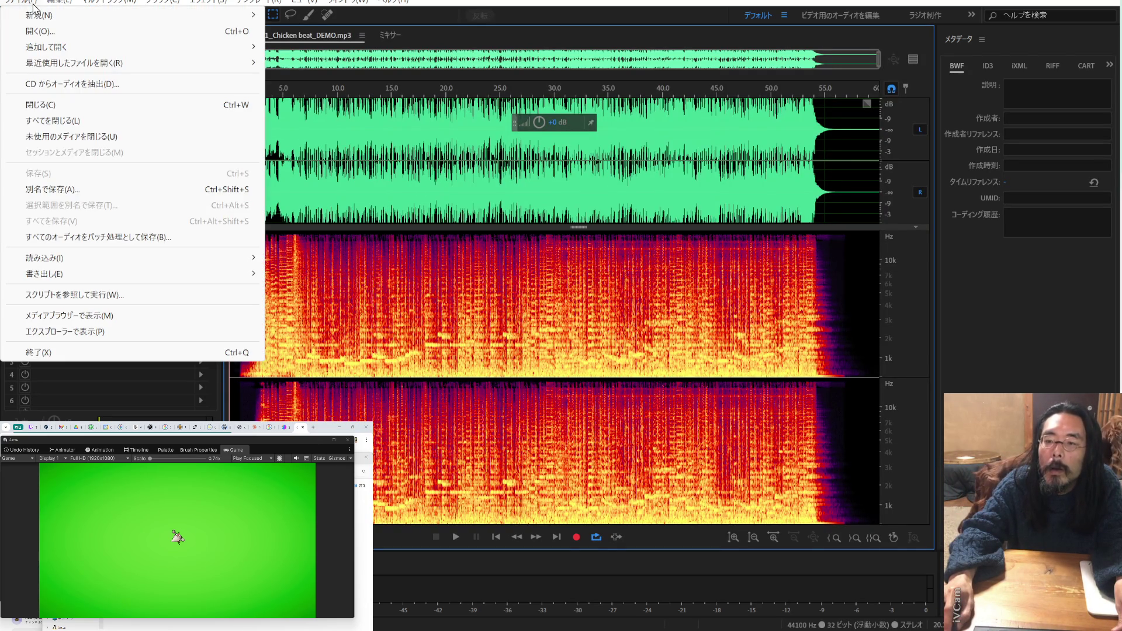
{"action": "mouse_move", "coordinate": [132, 274]}
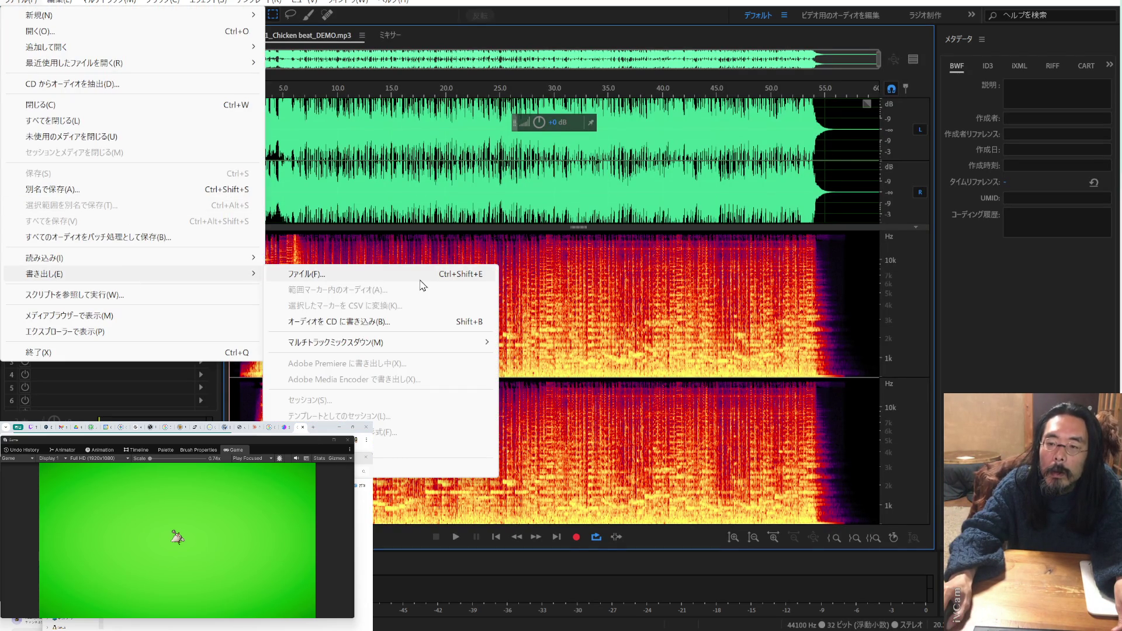
{"action": "left_click", "coordinate": [420, 274]}
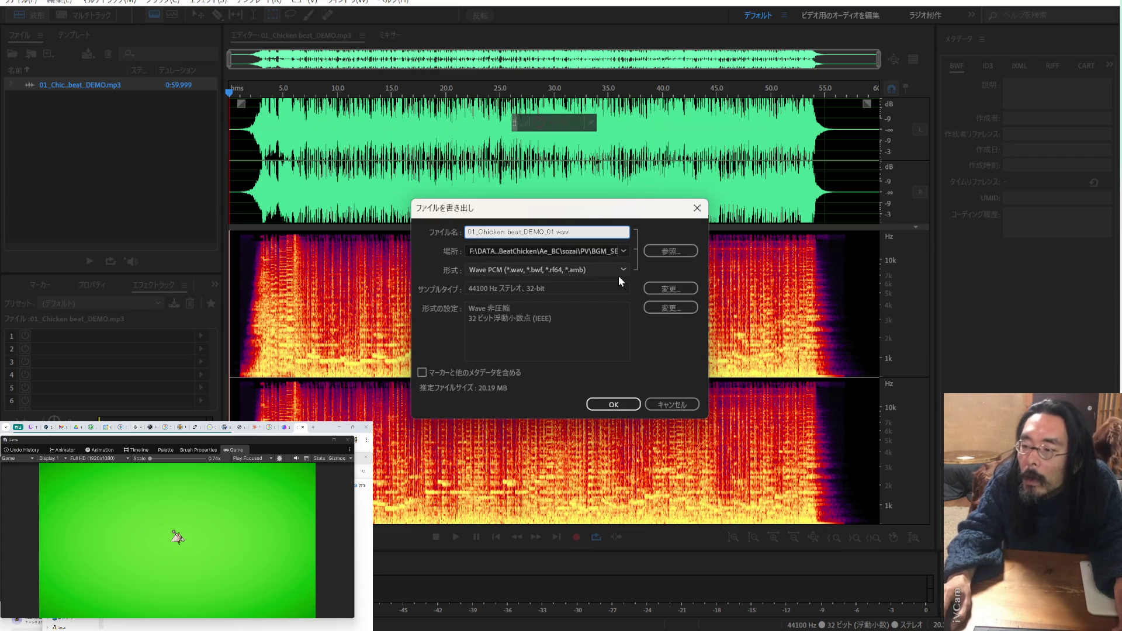
{"action": "left_click", "coordinate": [659, 255]}
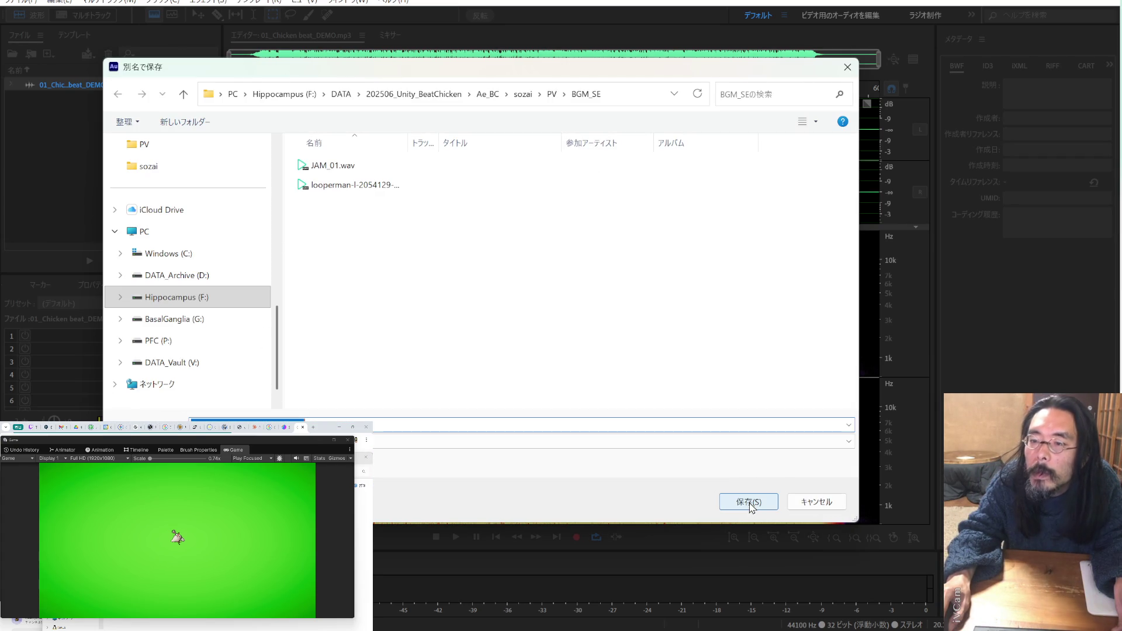
{"action": "left_click", "coordinate": [816, 502]}
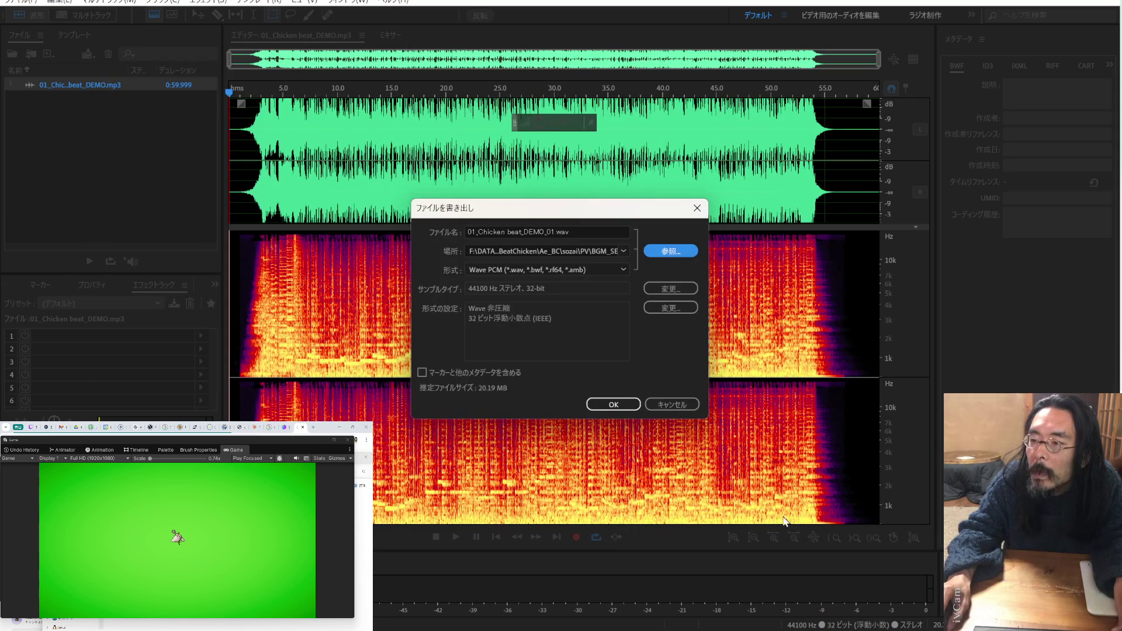
{"action": "left_click", "coordinate": [623, 253]}
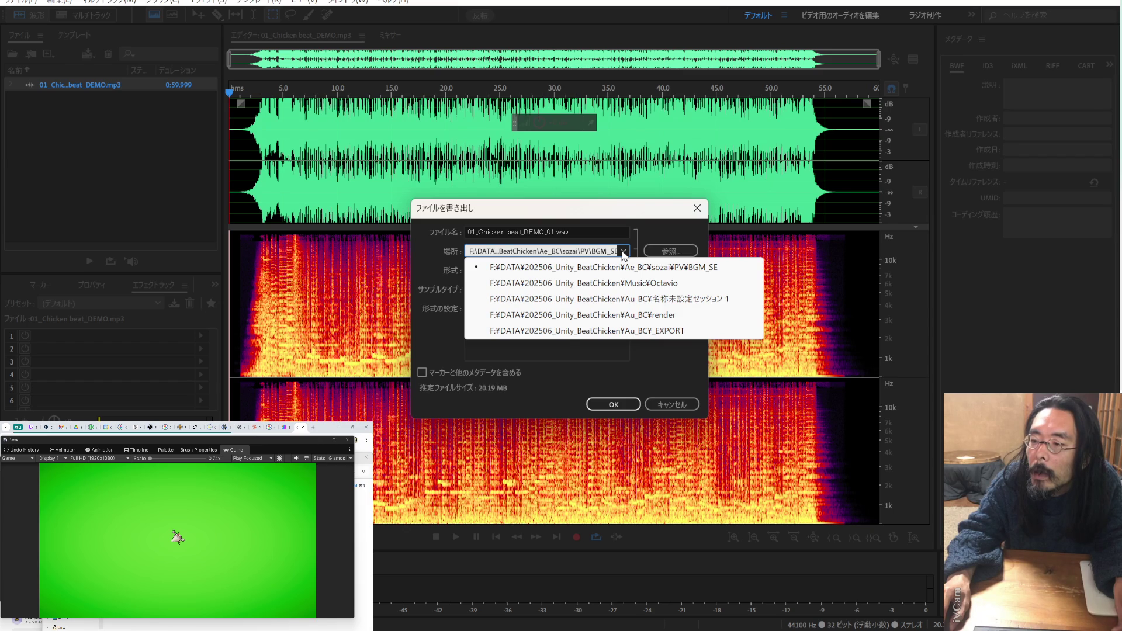
{"action": "left_click", "coordinate": [622, 219]}
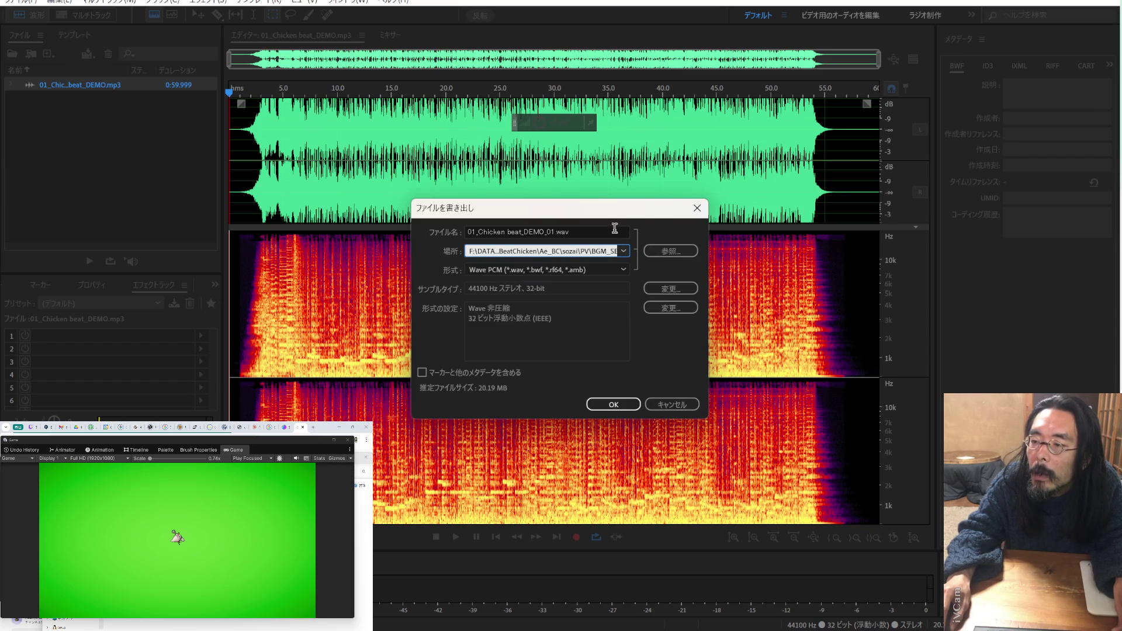
{"action": "left_click", "coordinate": [623, 271]}
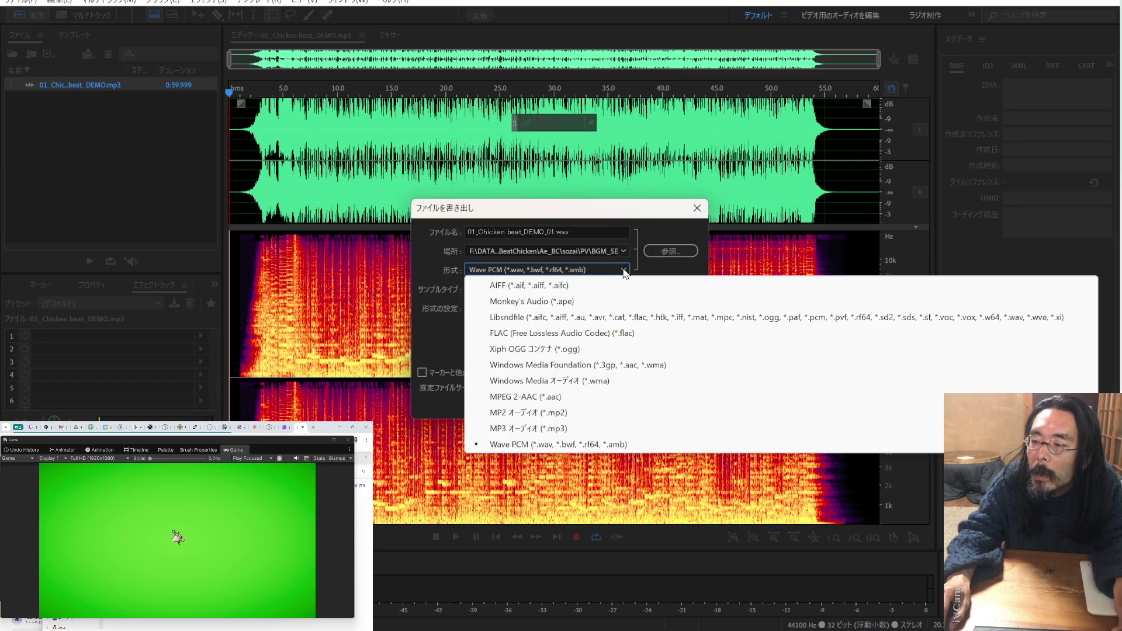
- Switch the format to Xiph OGG Container (*.ogg), confirm, and accept the lossy-format warning
{"action": "left_click", "coordinate": [603, 353]}
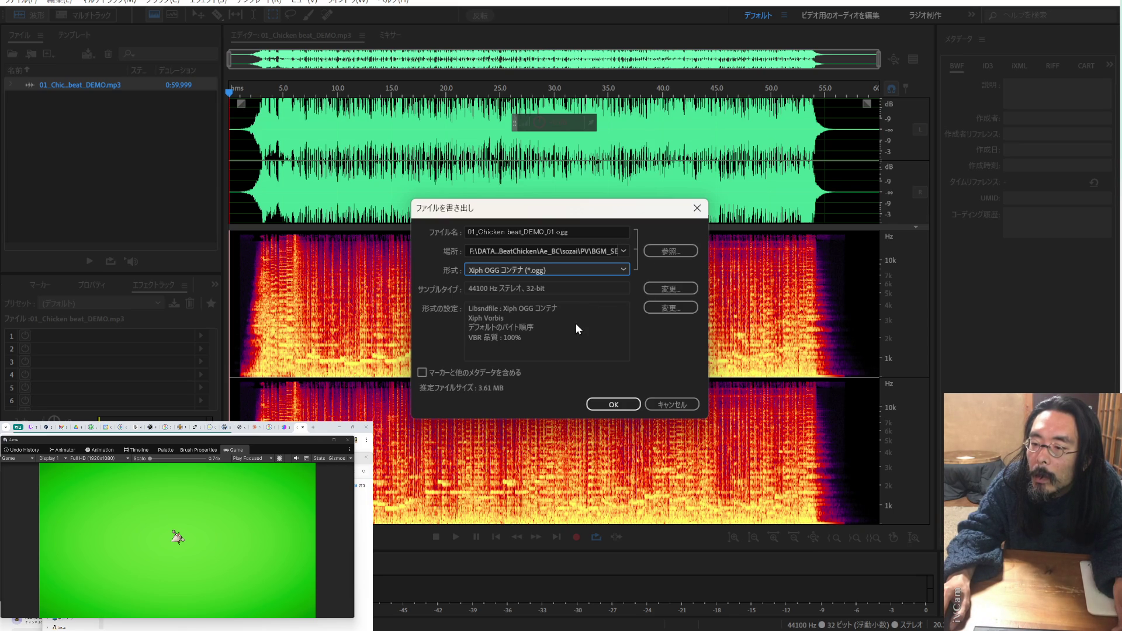
{"action": "left_click", "coordinate": [623, 408]}
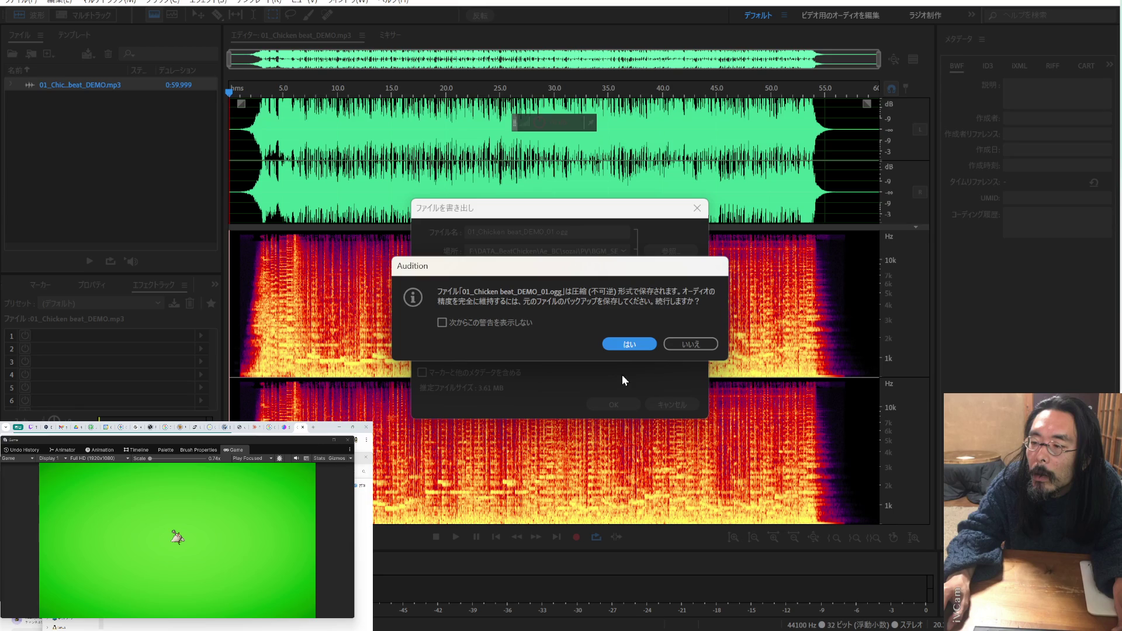
{"action": "left_click", "coordinate": [625, 344]}
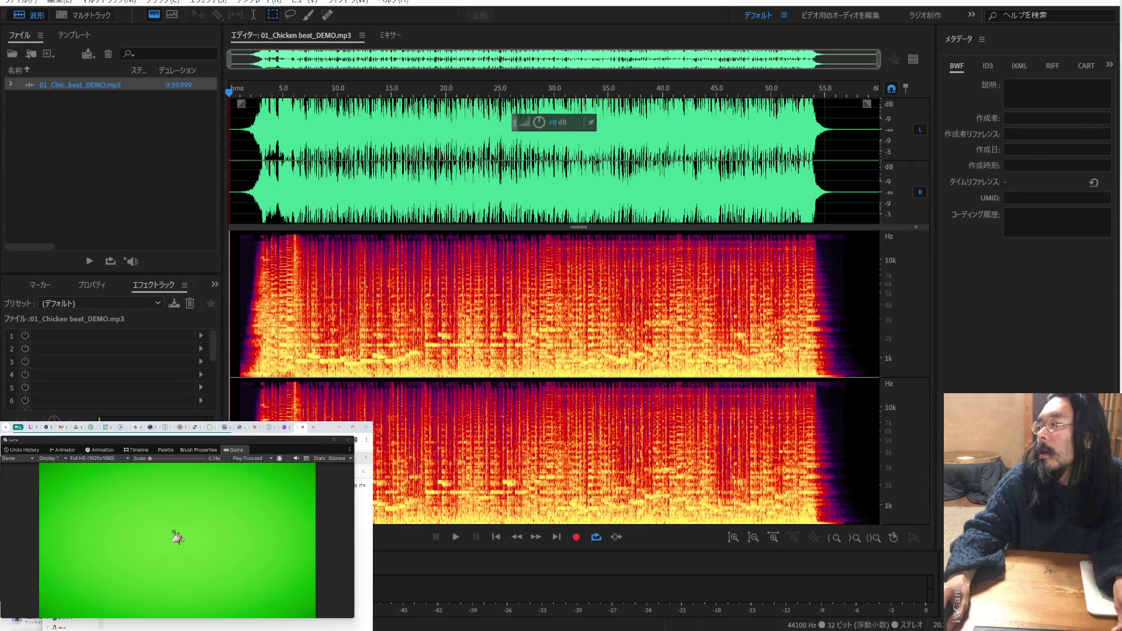
- Bring up the Explorer window and navigate Ae_BC > sozai > PV > BGM_SE
{"action": "mouse_move", "coordinate": [1120, 76]}
{"action": "left_click", "coordinate": [1046, 108]}
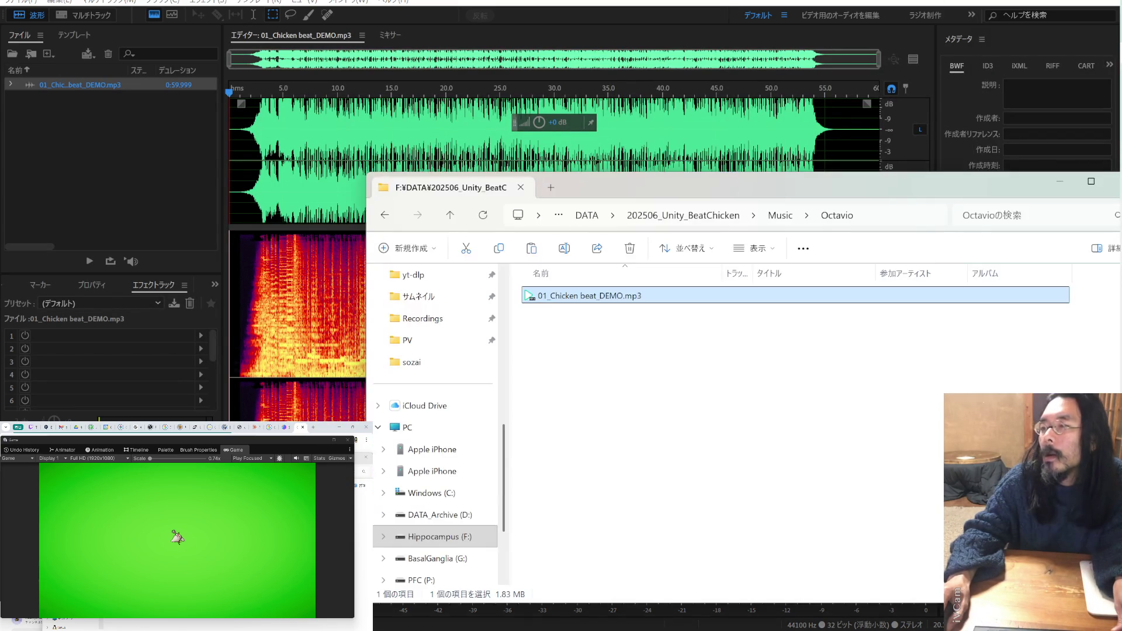
{"action": "left_click_drag", "start_coordinate": [816, 248], "coordinate": [635, 66]}
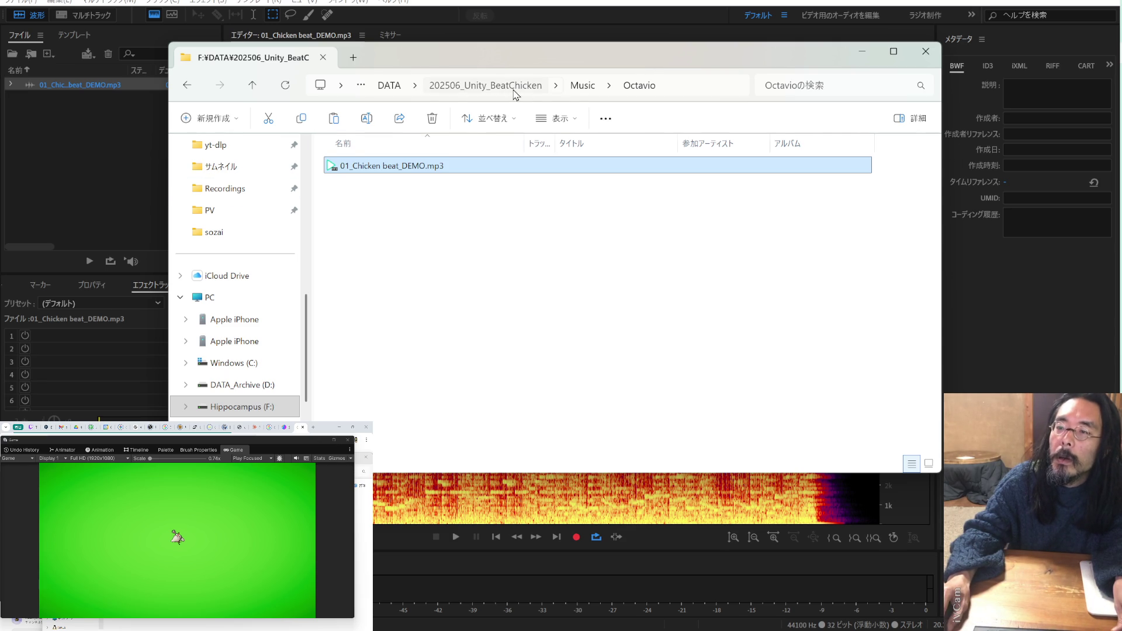
{"action": "left_click", "coordinate": [485, 86]}
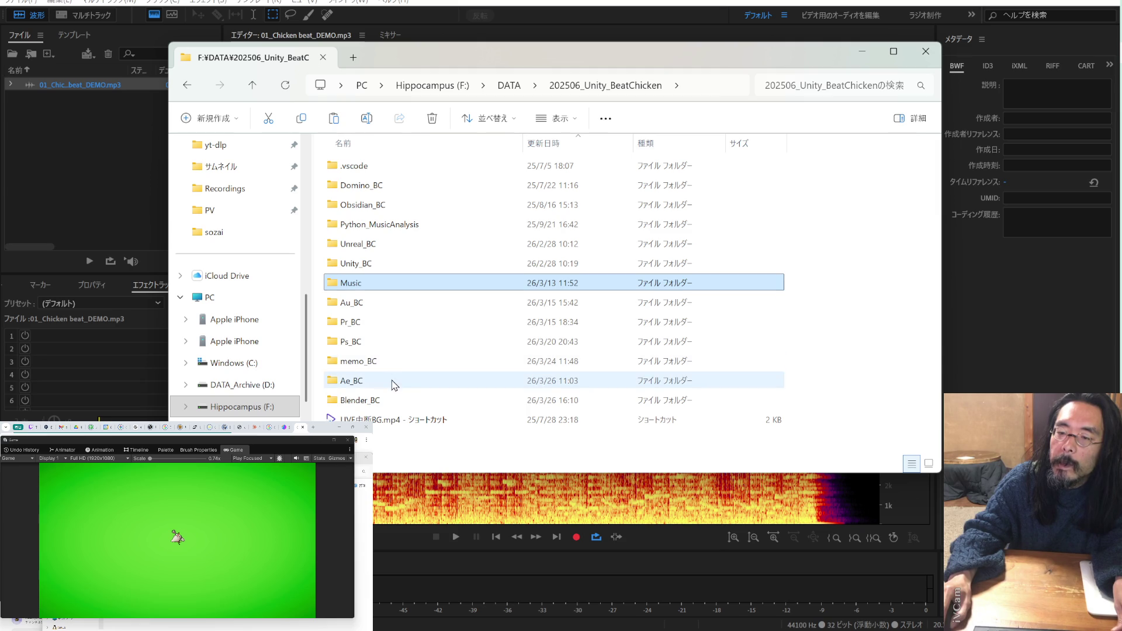
{"action": "double_click", "coordinate": [393, 380]}
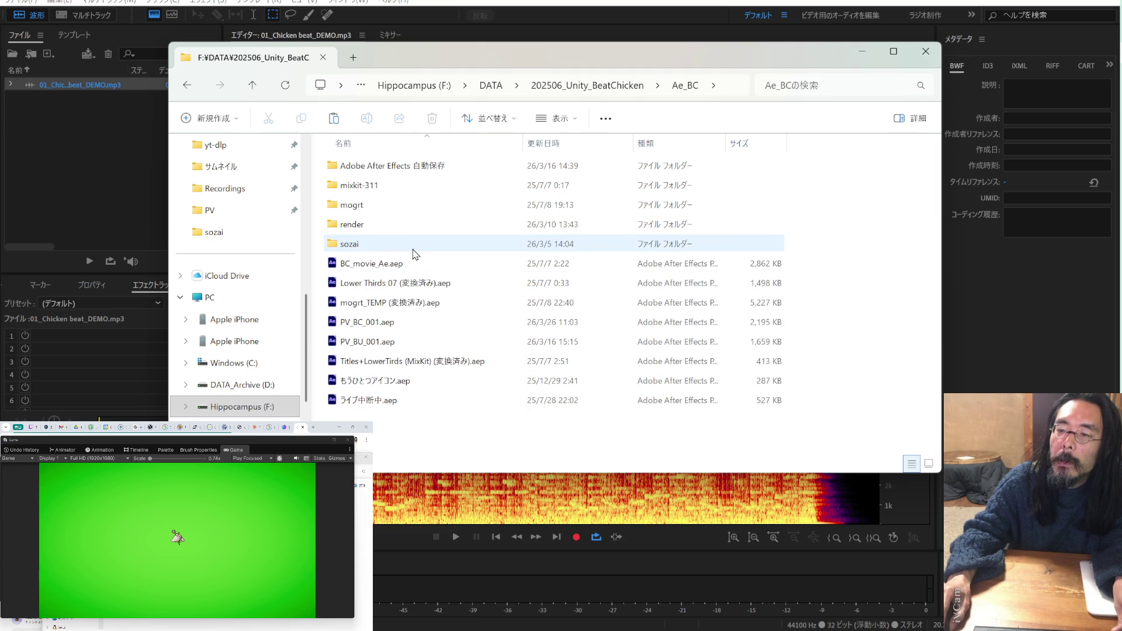
{"action": "double_click", "coordinate": [413, 250]}
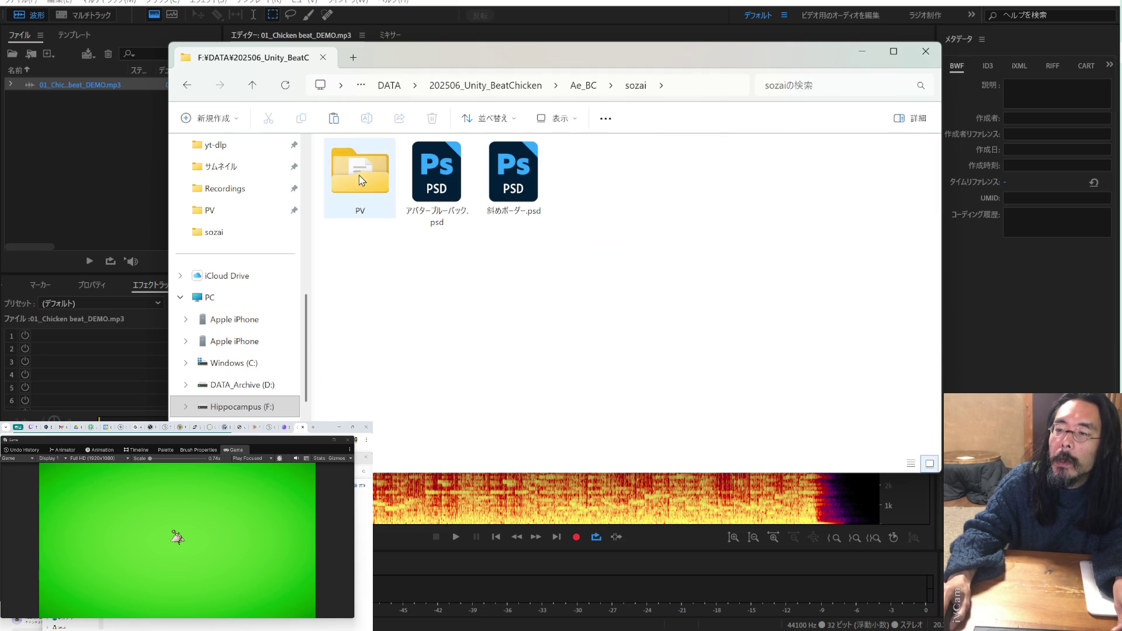
{"action": "double_click", "coordinate": [383, 187]}
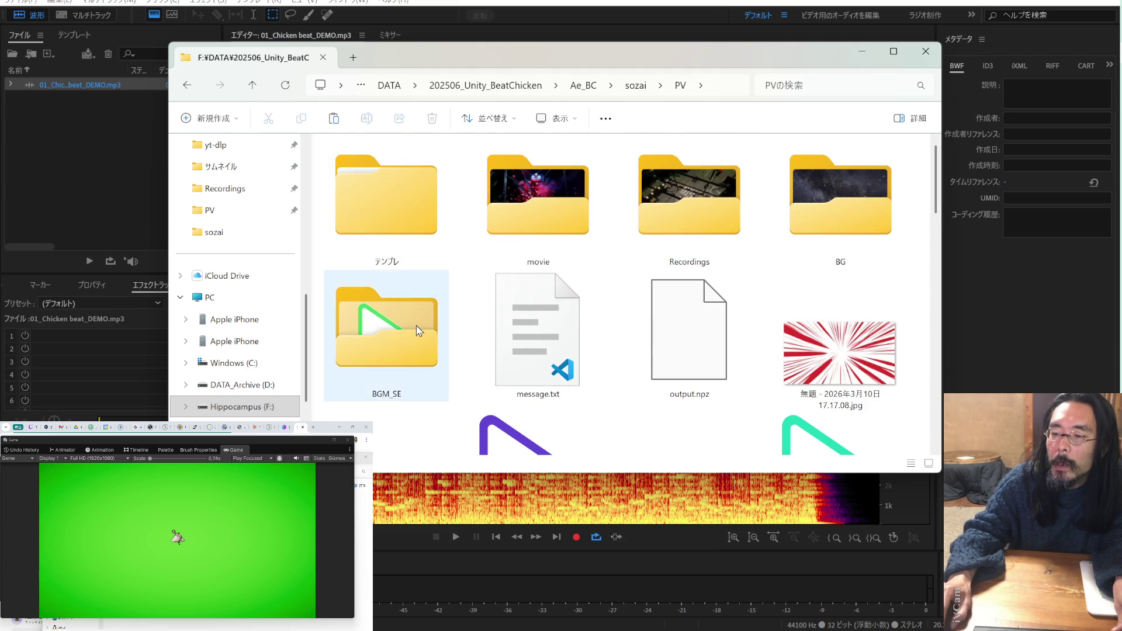
{"action": "double_click", "coordinate": [416, 325]}
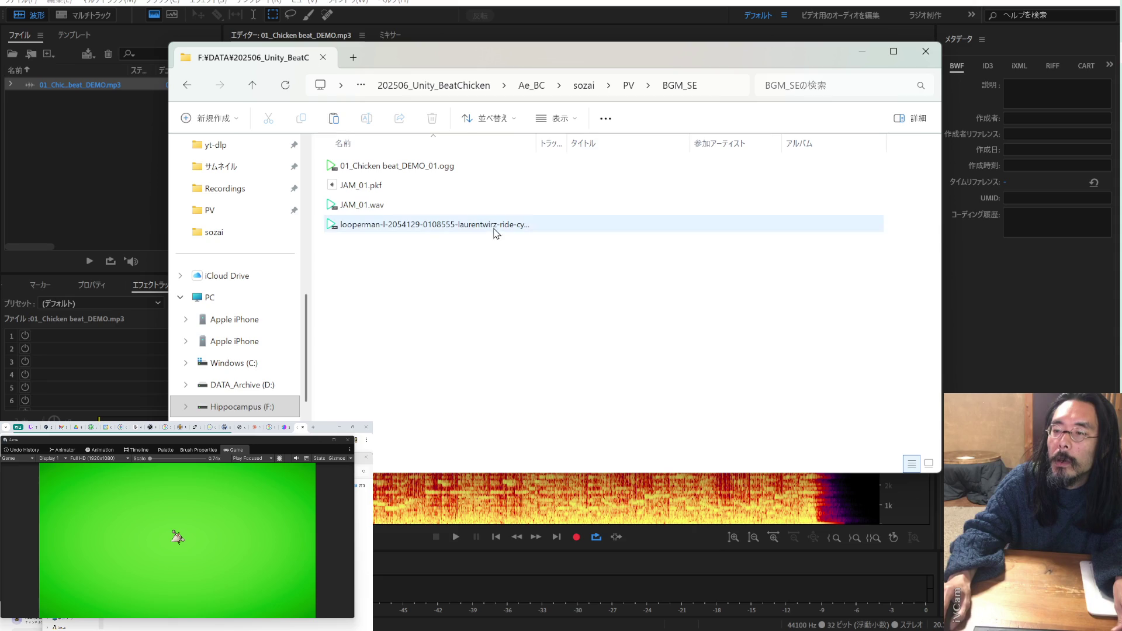
- Widen the Name column, select the new ogg, and open a second window at PV
{"action": "left_click_drag", "start_coordinate": [536, 143], "coordinate": [701, 148]}
{"action": "left_click", "coordinate": [458, 169]}
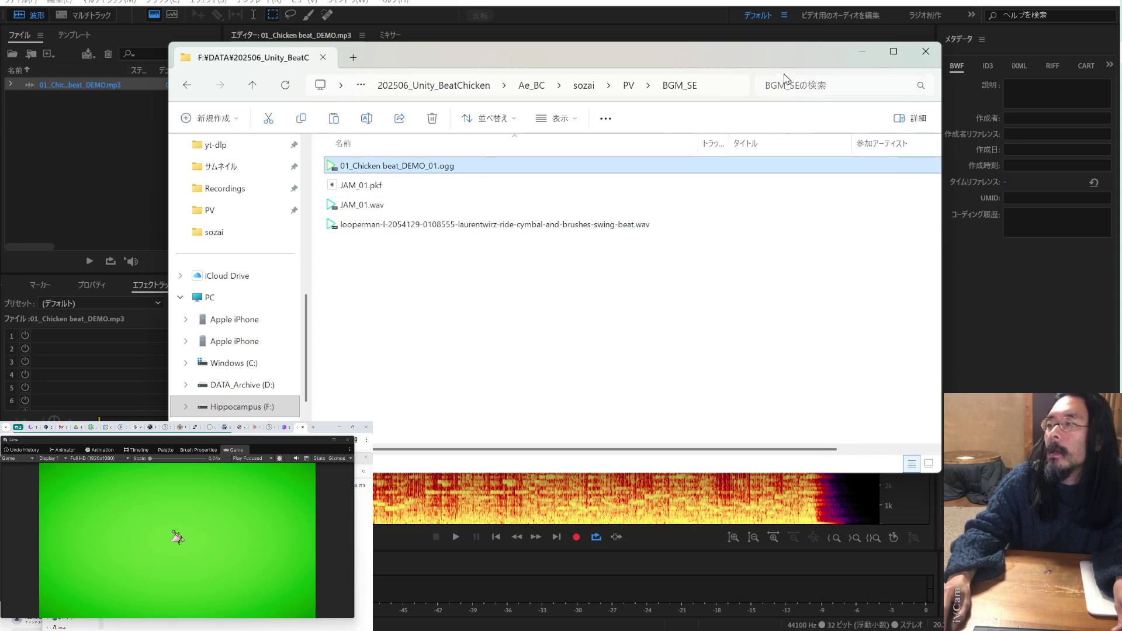
{"action": "key", "text": "ctrl+n"}
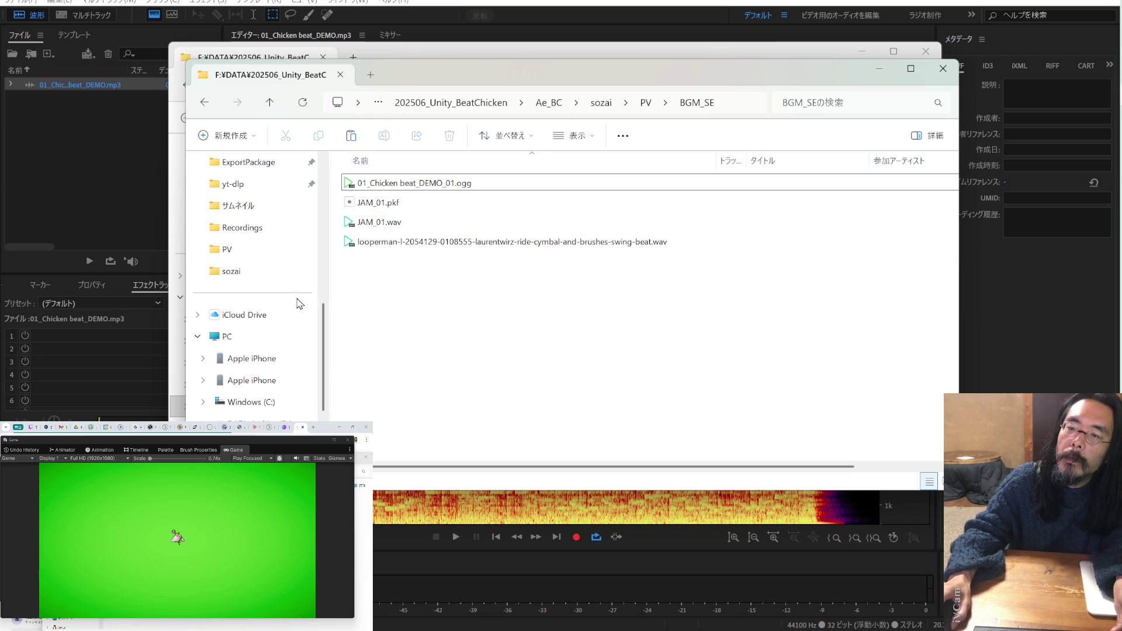
{"action": "left_click", "coordinate": [645, 103]}
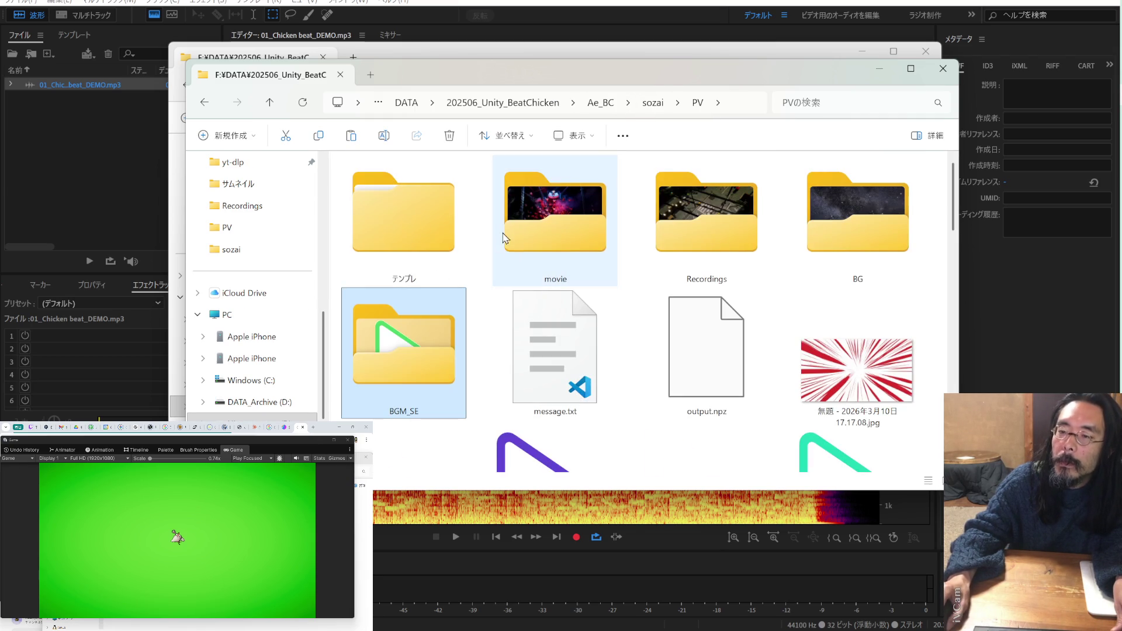
- Navigate from the project folder into Python_MusicAnalysis > beatchicken
{"action": "left_click", "coordinate": [535, 103]}
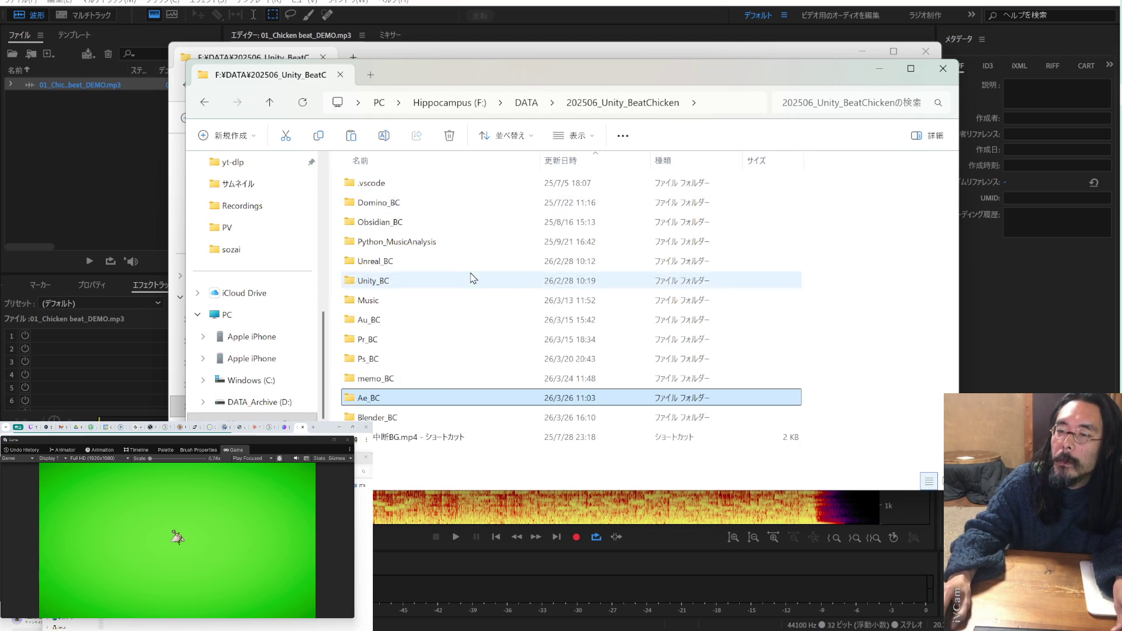
{"action": "double_click", "coordinate": [444, 238]}
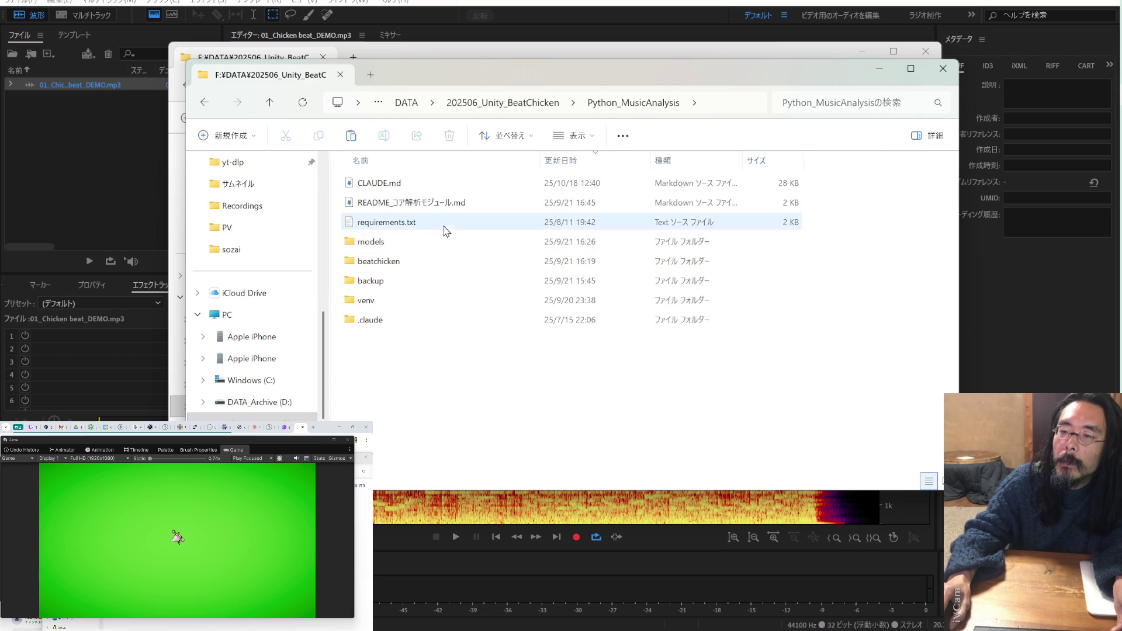
{"action": "double_click", "coordinate": [442, 265]}
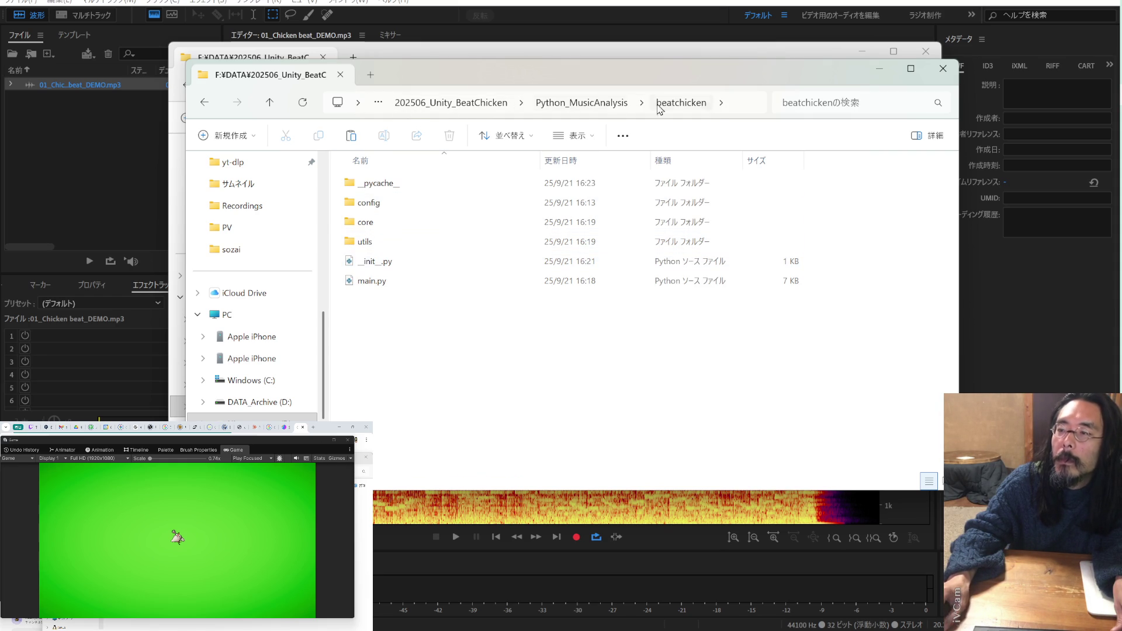
{"action": "left_click", "coordinate": [270, 102]}
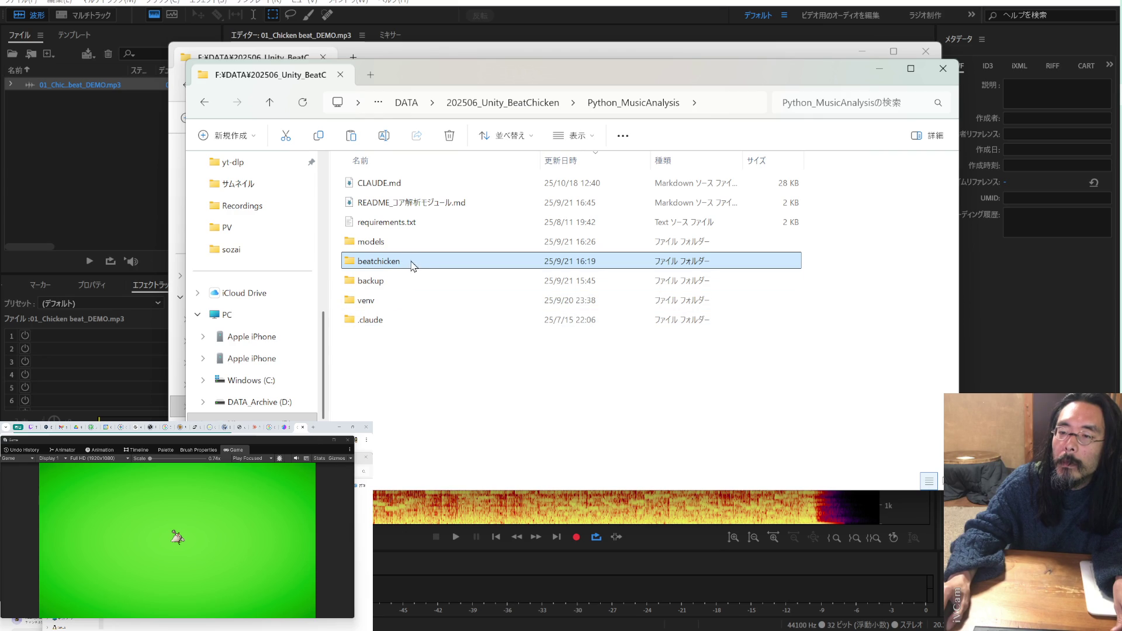
{"action": "mouse_move", "coordinate": [414, 265]}
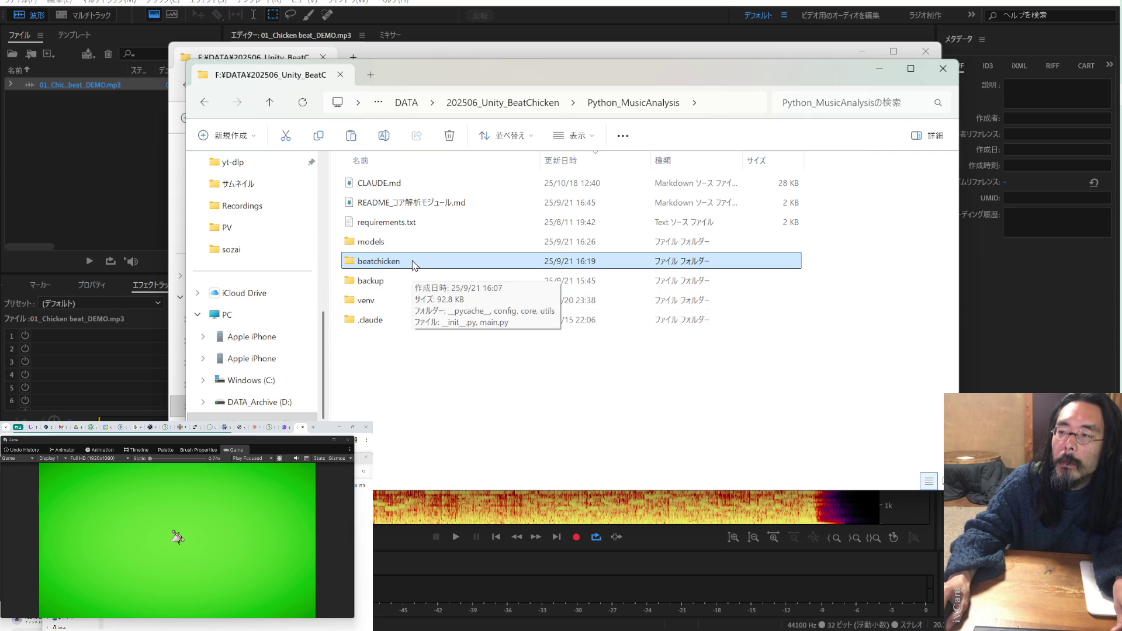
{"action": "double_click", "coordinate": [413, 263]}
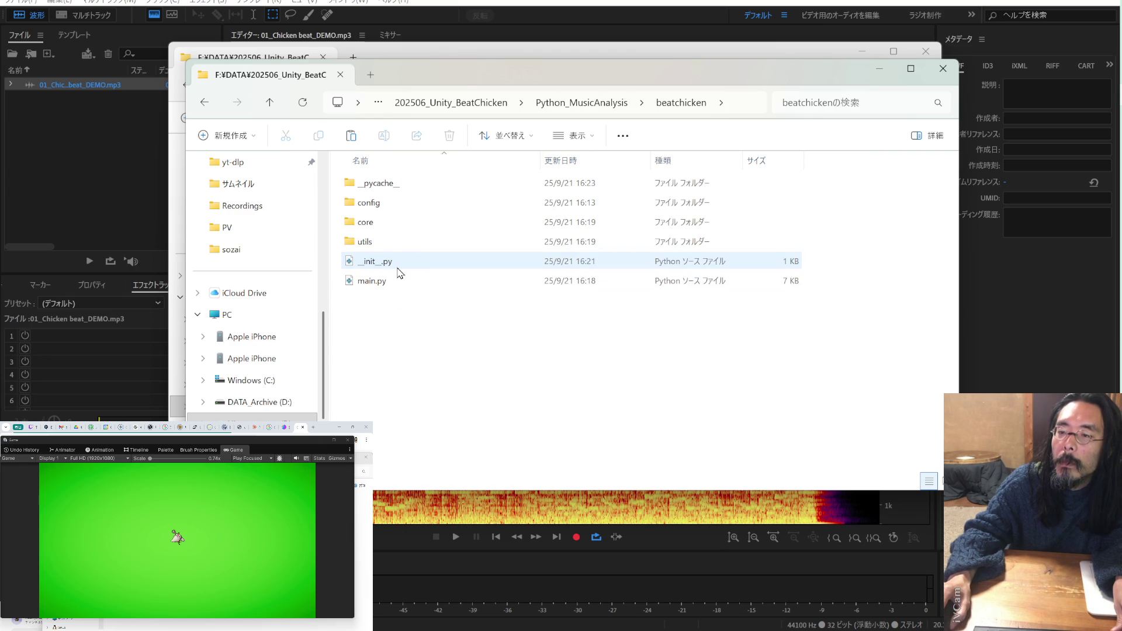
{"action": "key", "text": "BackSpace"}
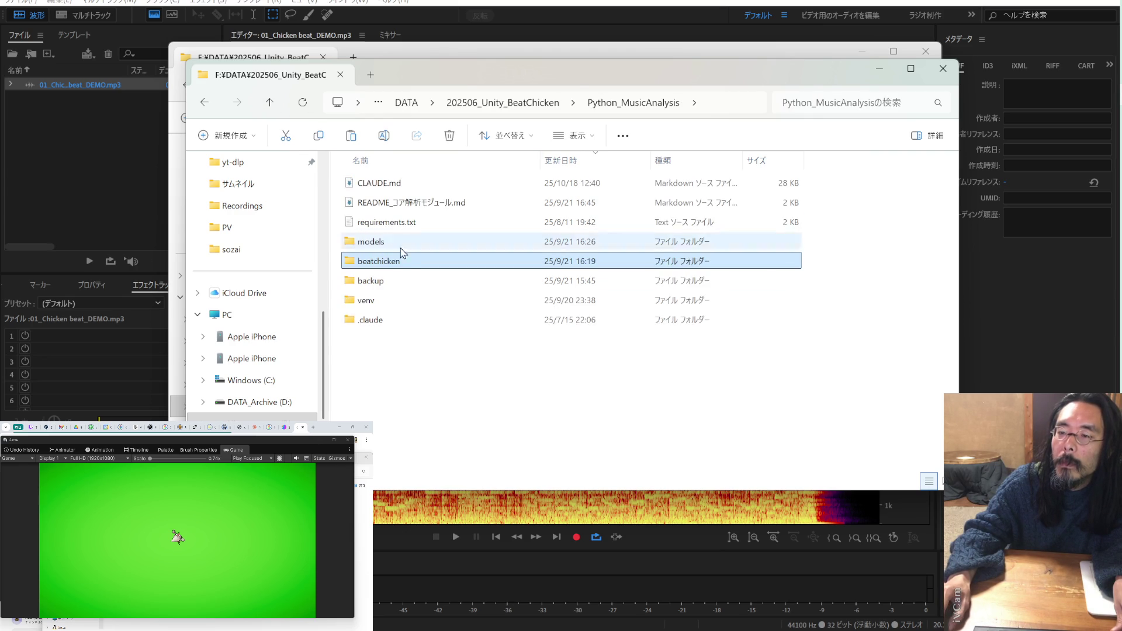
{"action": "double_click", "coordinate": [403, 263]}
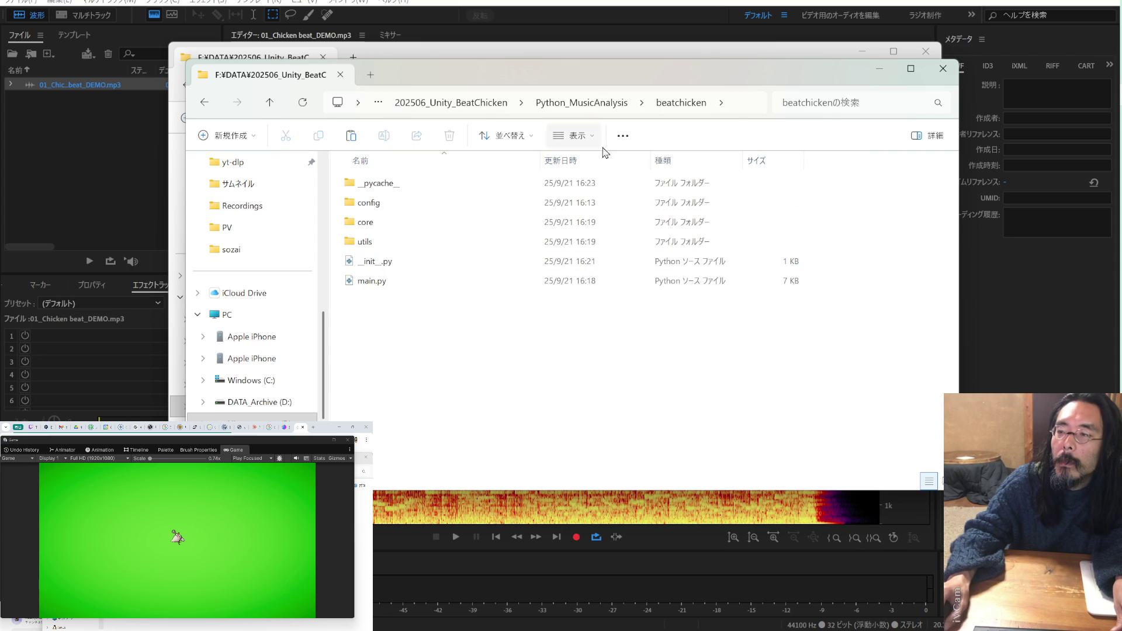
- Launch PowerShell from the beatchicken folder's address bar, then return to VS Code
{"action": "left_click", "coordinate": [729, 108]}
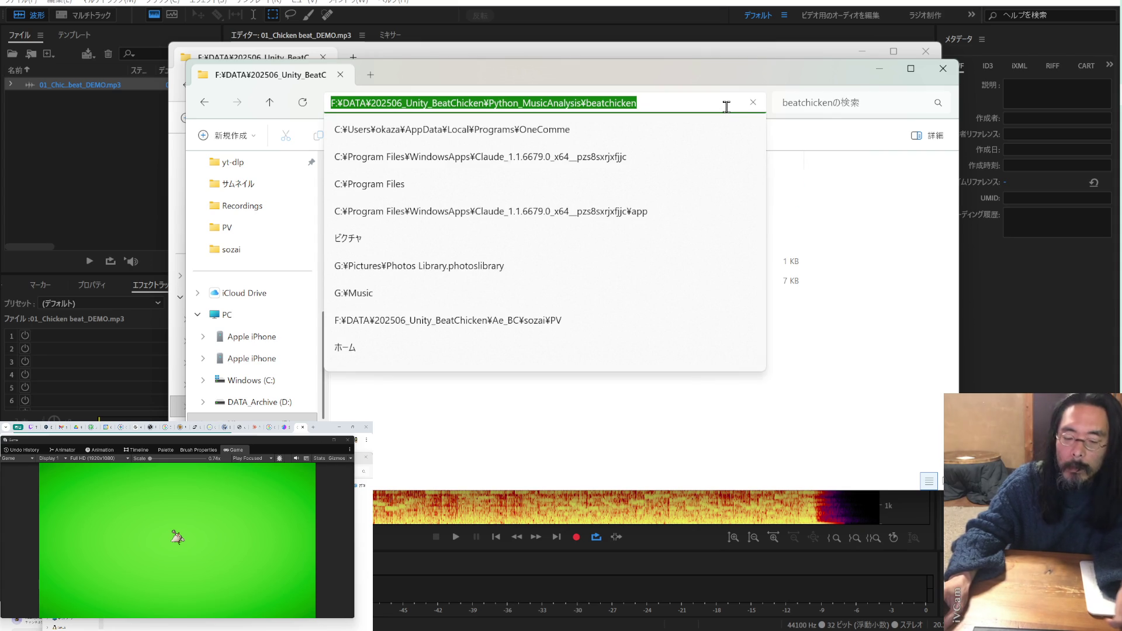
{"action": "type", "text": "p"}
{"action": "left_click", "coordinate": [483, 212]}
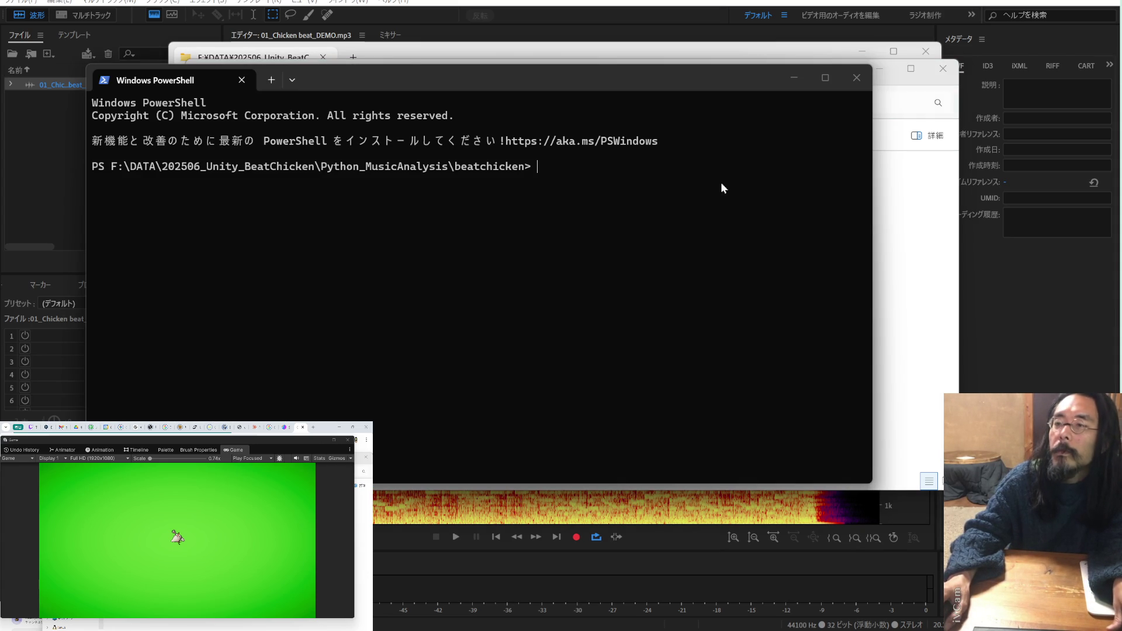
{"action": "left_click_drag", "start_coordinate": [760, 79], "coordinate": [727, 46]}
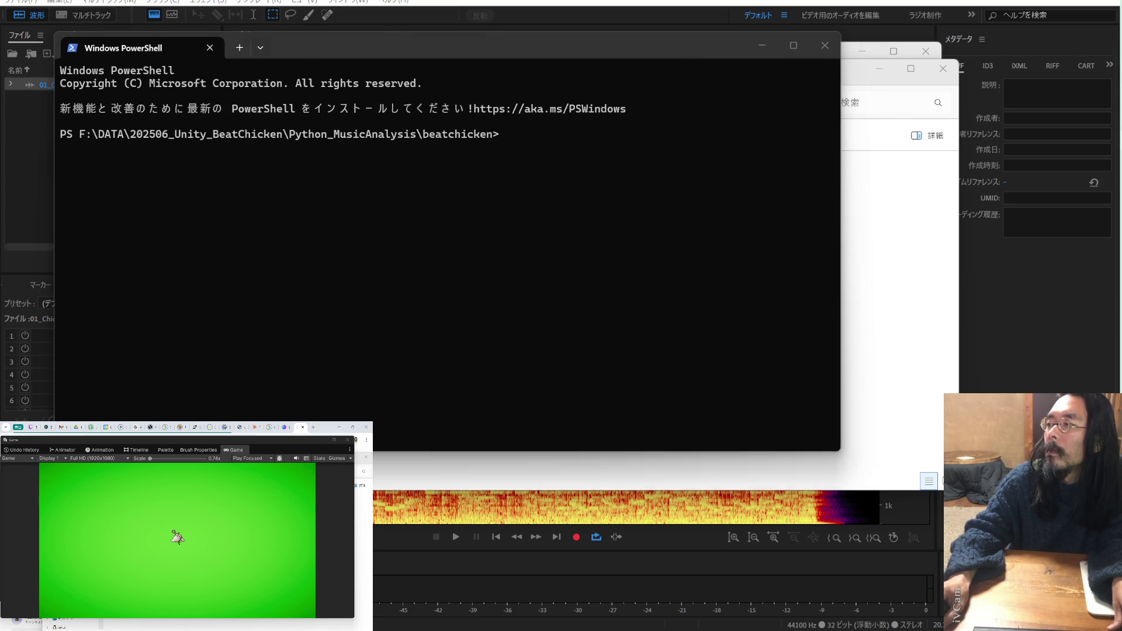
{"action": "key", "text": "alt+Tab"}
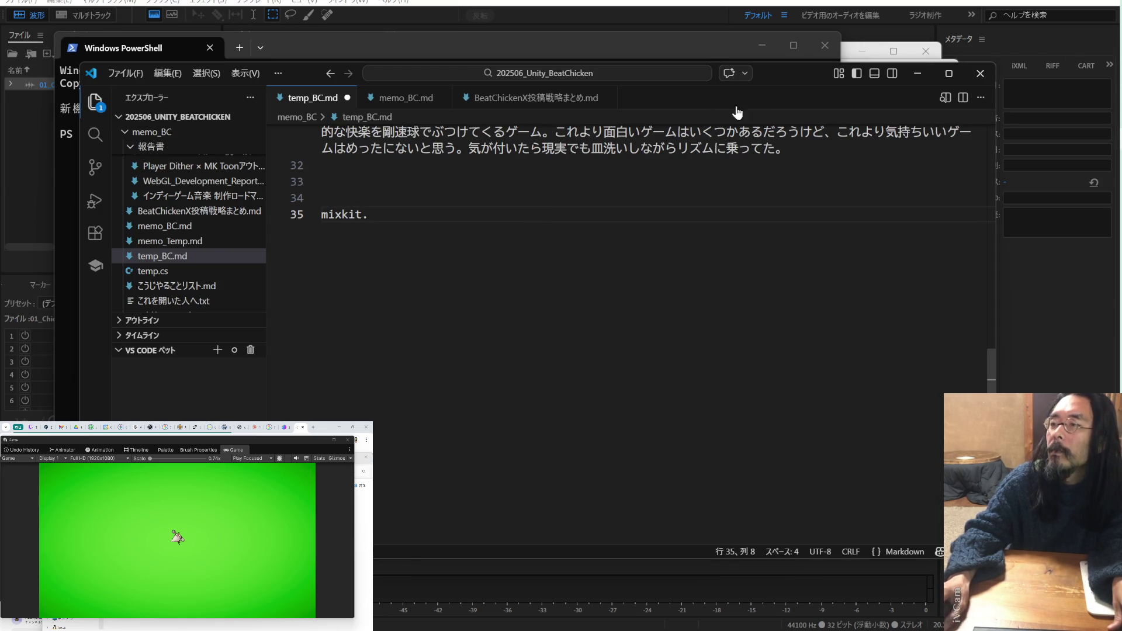
- Delete the period after mixkit in temp_BC.md and unfold memo_BC.md's バックアップ section
{"action": "key", "text": "BackSpace"}
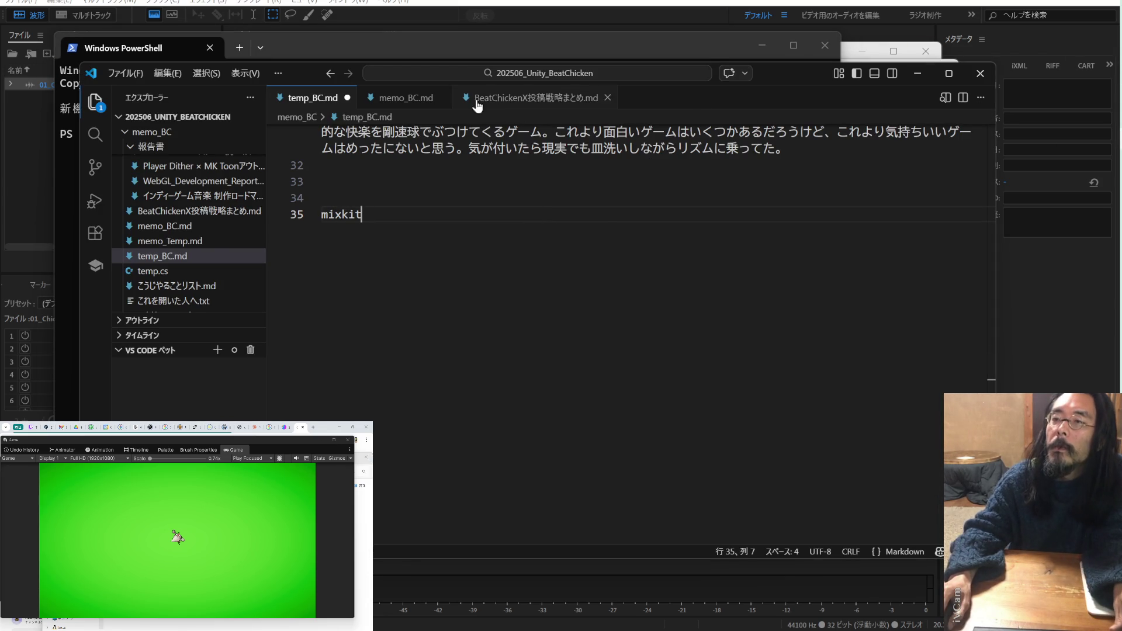
{"action": "left_click", "coordinate": [406, 98]}
{"action": "scroll", "coordinate": [569, 247], "scroll_direction": "down", "scroll_amount": 10}
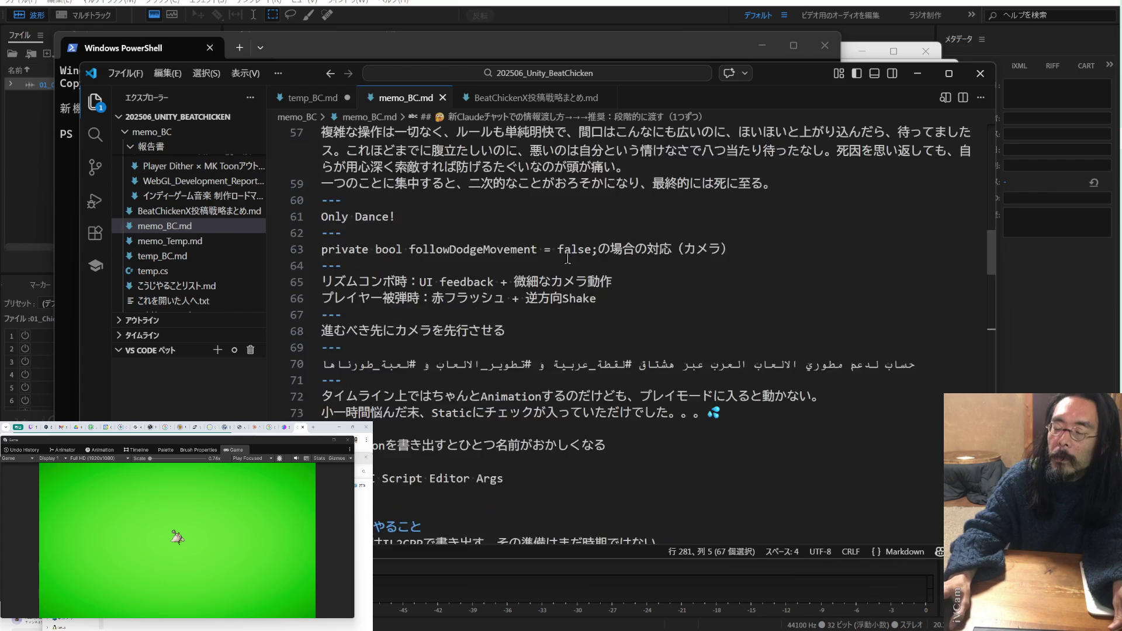
{"action": "scroll", "coordinate": [472, 327], "scroll_direction": "down", "scroll_amount": 5}
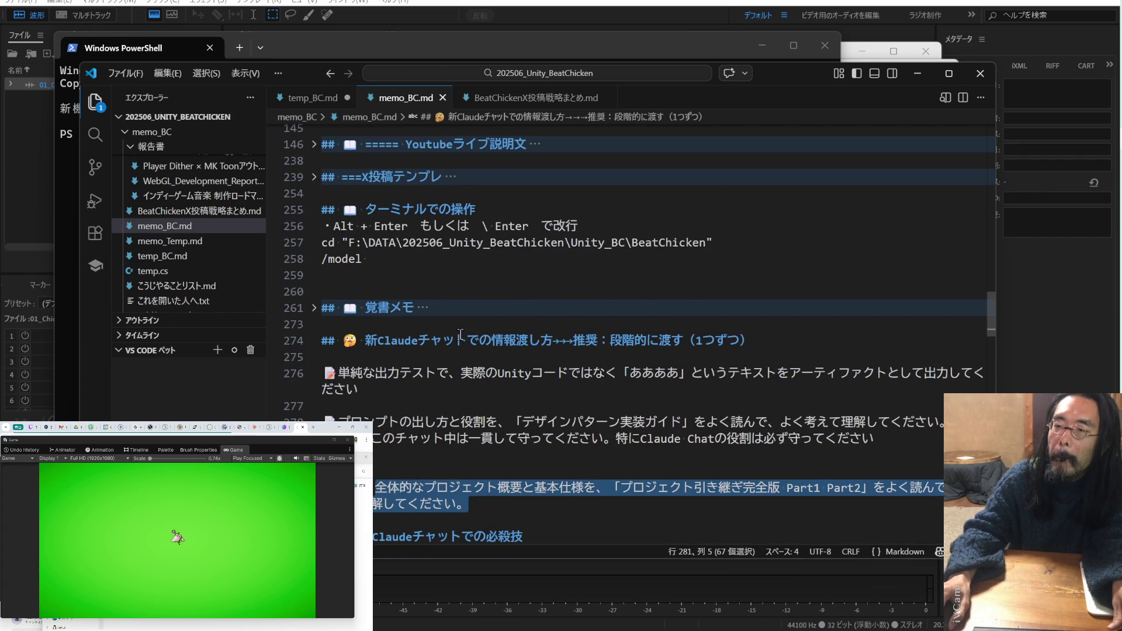
{"action": "scroll", "coordinate": [460, 334], "scroll_direction": "down", "scroll_amount": 6}
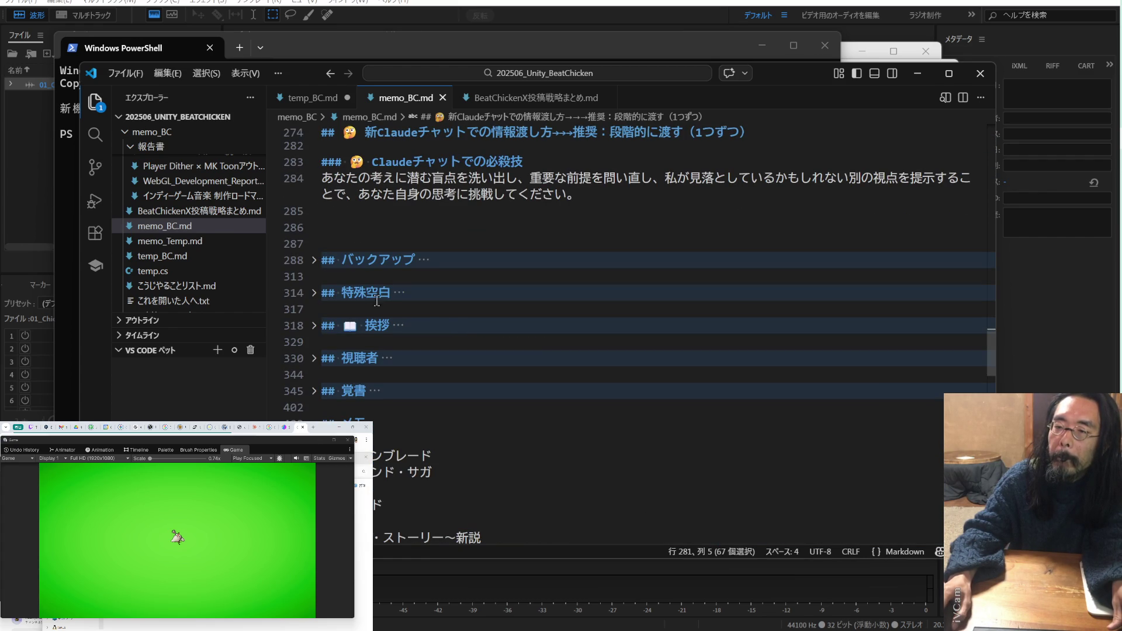
{"action": "left_click", "coordinate": [314, 261]}
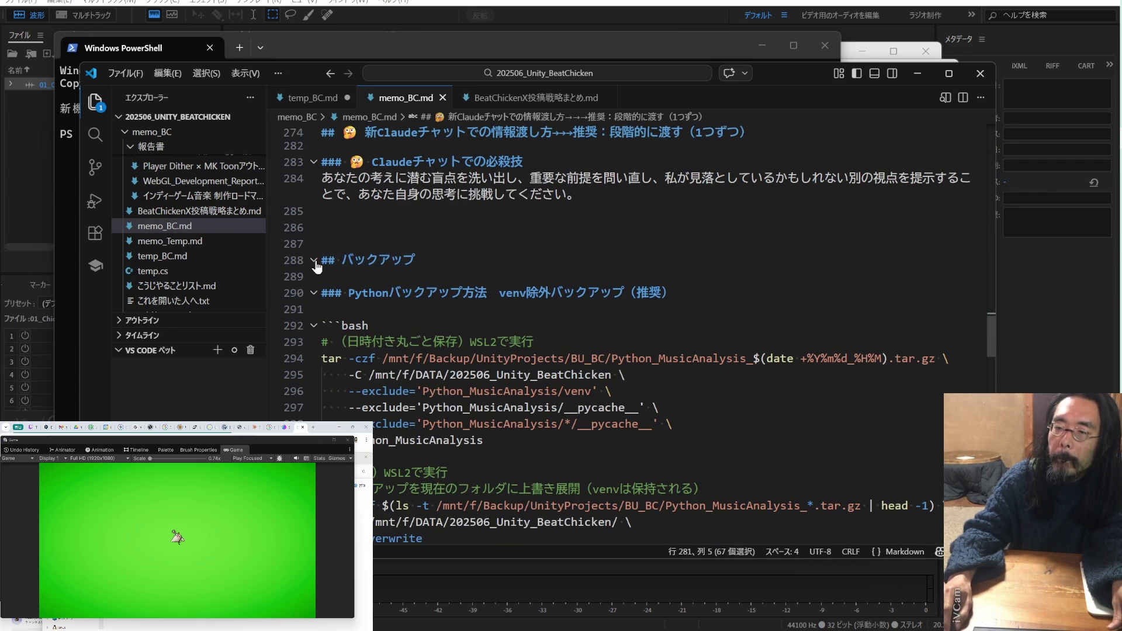
- Unfold the venv環境アクティベート section and move VS Code to the other monitor
{"action": "scroll", "coordinate": [314, 264], "scroll_direction": "down", "scroll_amount": 3}
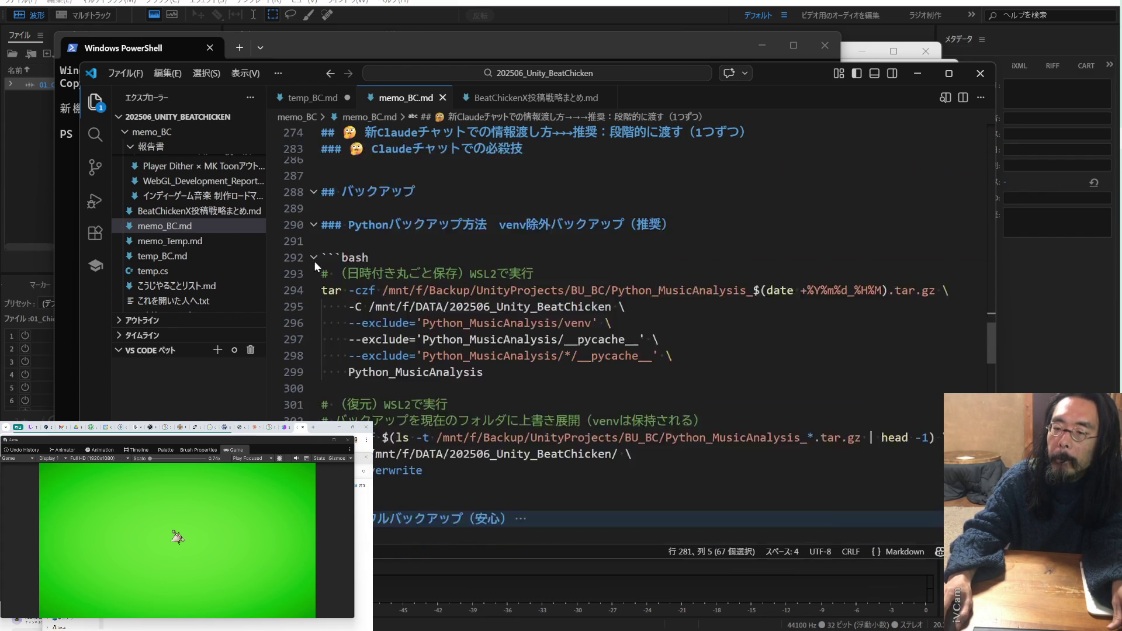
{"action": "scroll", "coordinate": [314, 261], "scroll_direction": "up", "scroll_amount": 5}
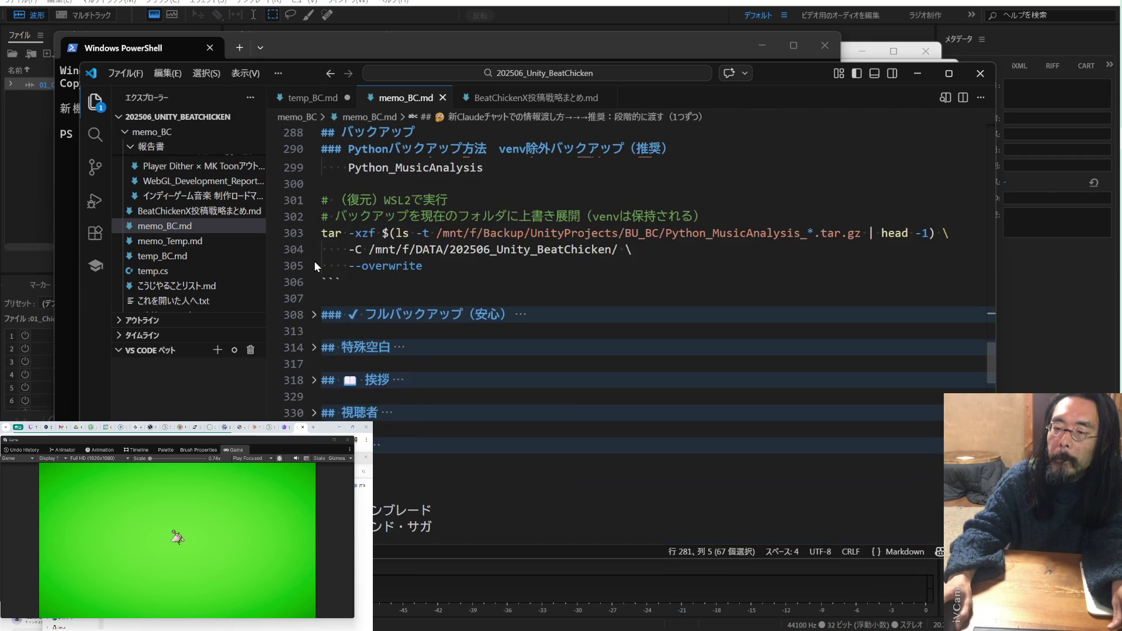
{"action": "scroll", "coordinate": [313, 261], "scroll_direction": "up", "scroll_amount": 10}
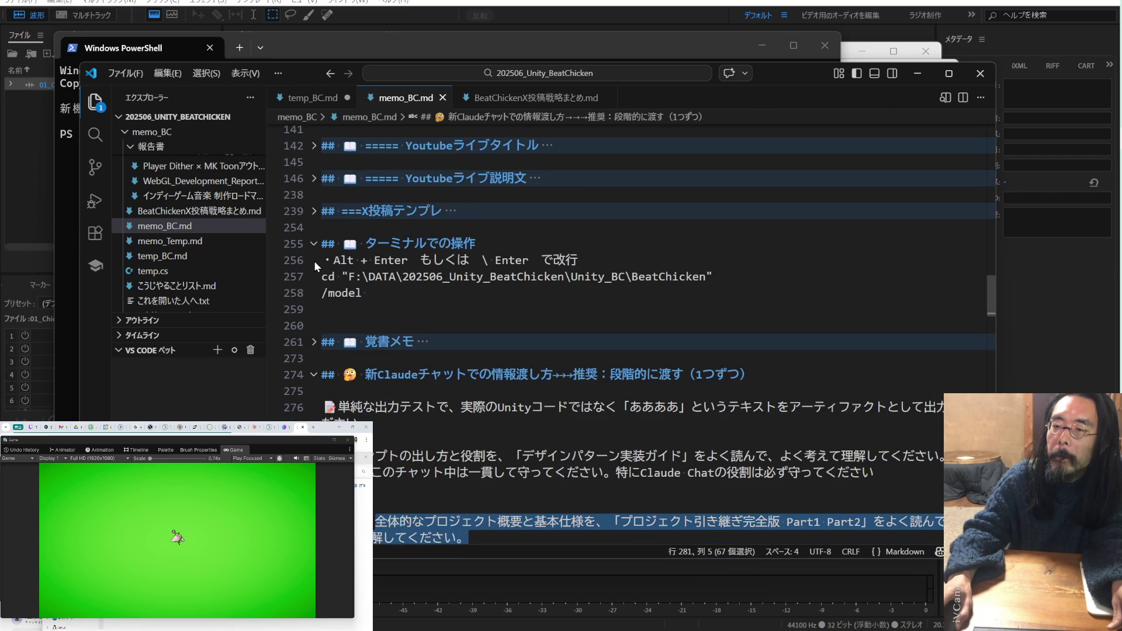
{"action": "scroll", "coordinate": [314, 261], "scroll_direction": "down", "scroll_amount": 10}
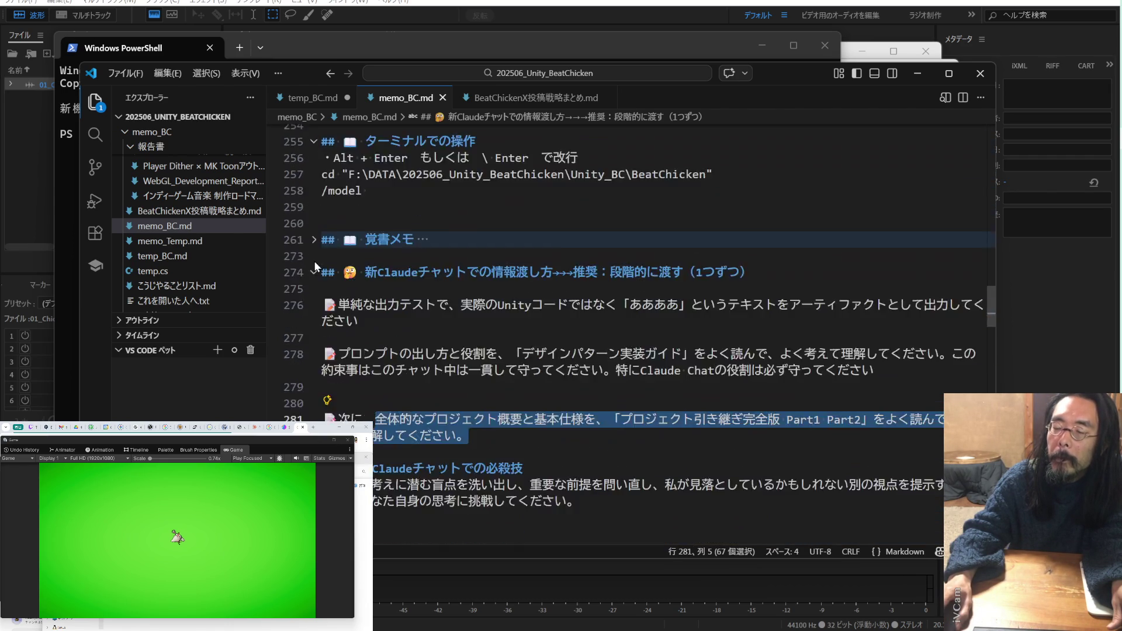
{"action": "scroll", "coordinate": [338, 288], "scroll_direction": "down", "scroll_amount": 2}
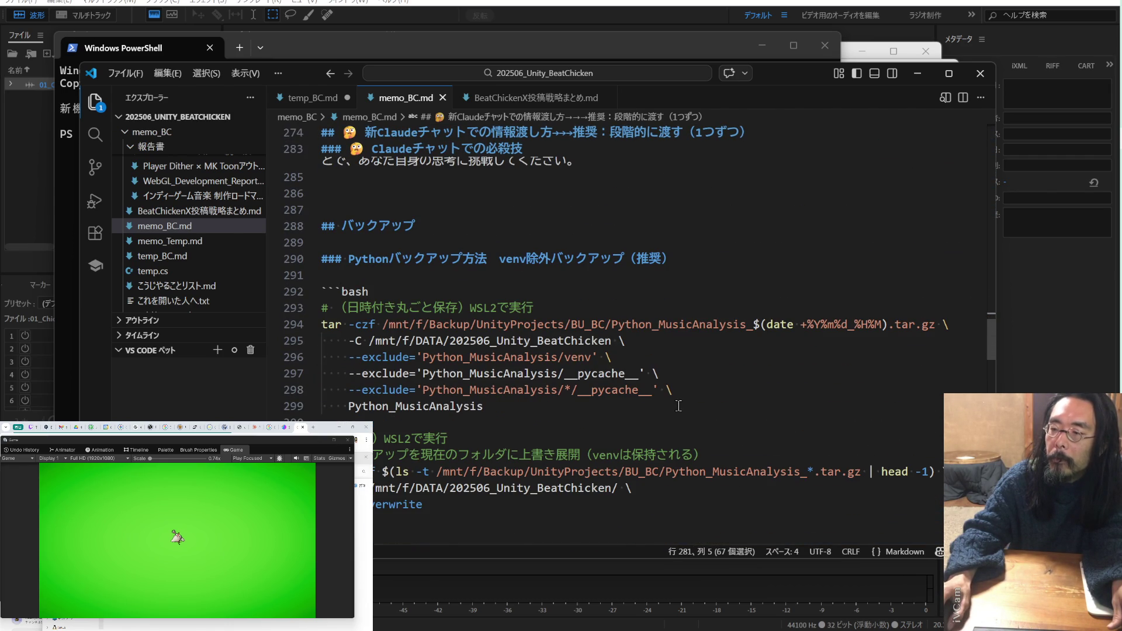
{"action": "scroll", "coordinate": [606, 334], "scroll_direction": "up", "scroll_amount": 6}
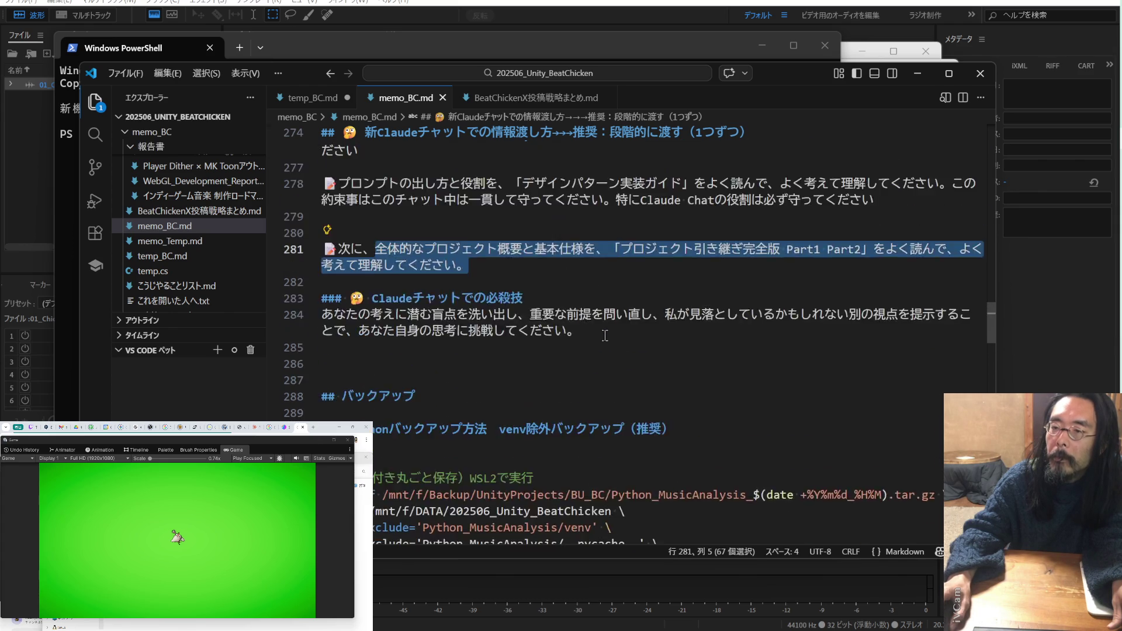
{"action": "scroll", "coordinate": [606, 334], "scroll_direction": "up", "scroll_amount": 5}
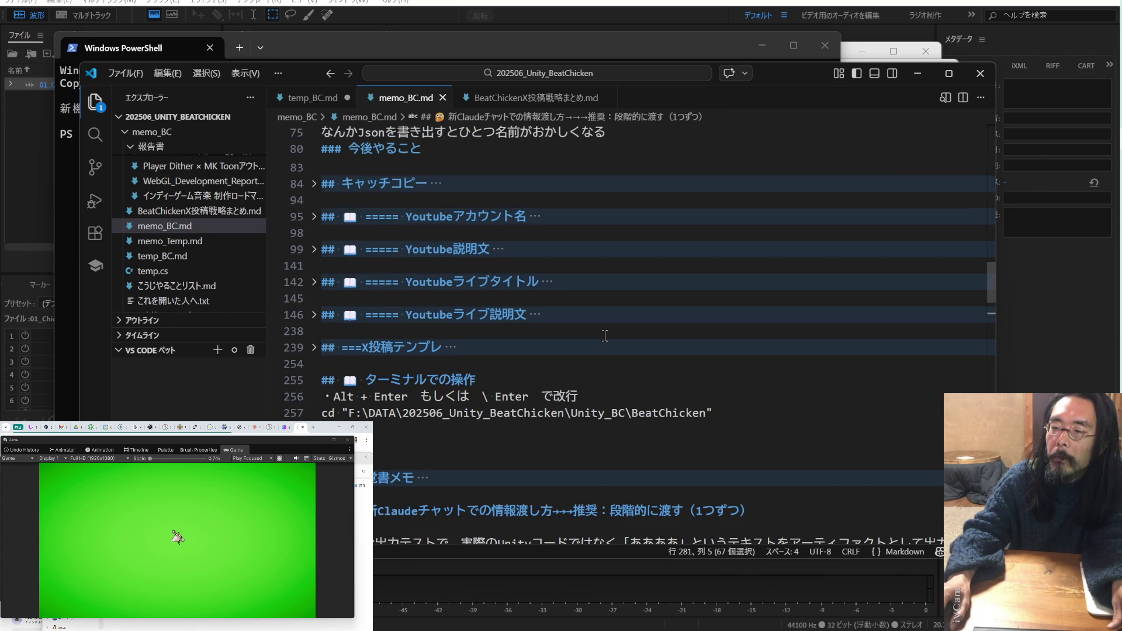
{"action": "scroll", "coordinate": [605, 336], "scroll_direction": "down", "scroll_amount": 2}
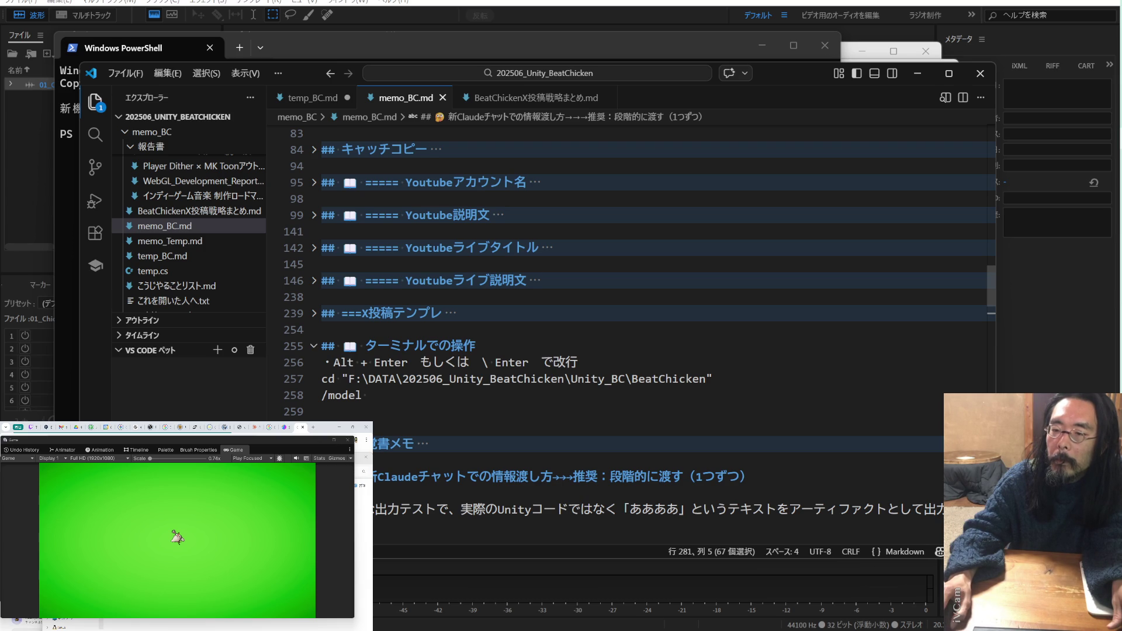
{"action": "scroll", "coordinate": [448, 372], "scroll_direction": "down", "scroll_amount": 3}
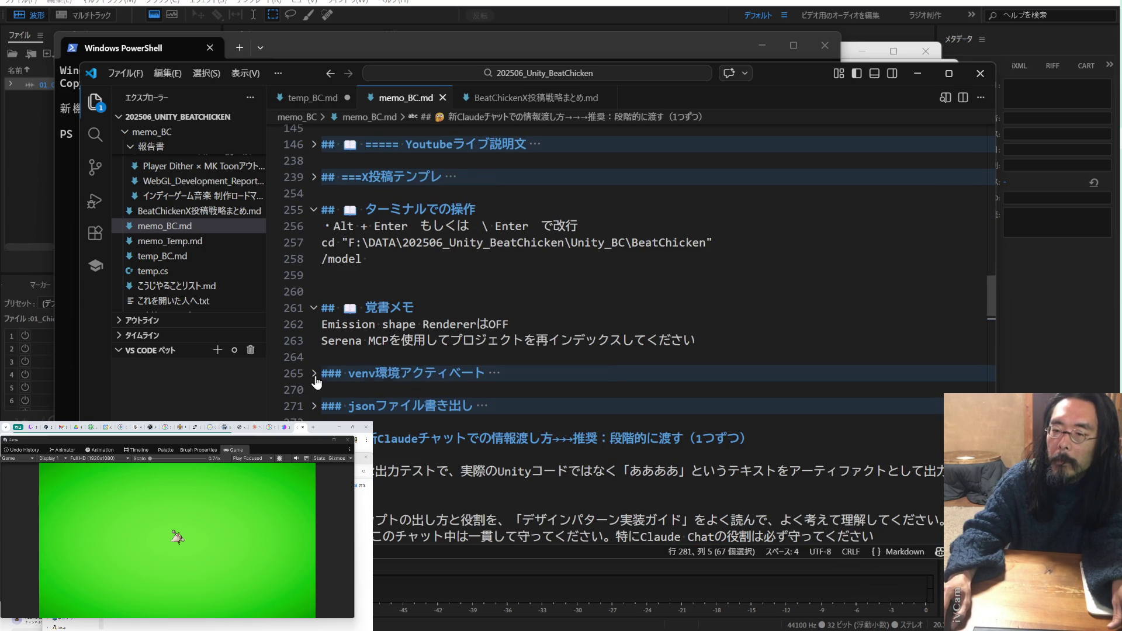
{"action": "left_click", "coordinate": [315, 376]}
{"action": "scroll", "coordinate": [409, 362], "scroll_direction": "down", "scroll_amount": 2}
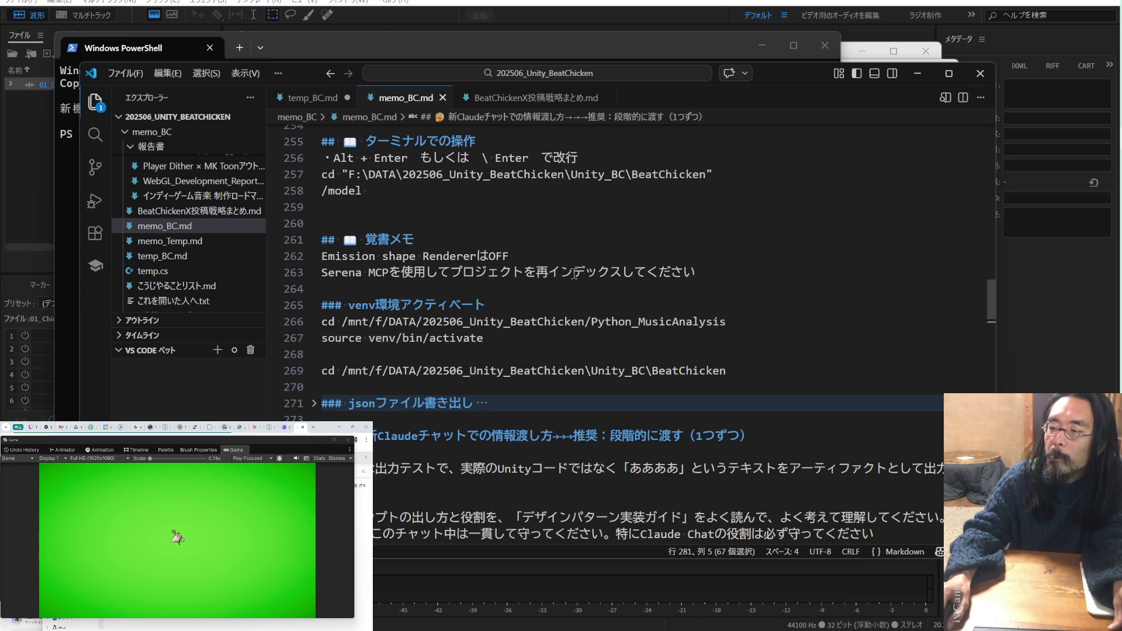
{"action": "left_click_drag", "start_coordinate": [767, 73], "coordinate": [0, 73]}
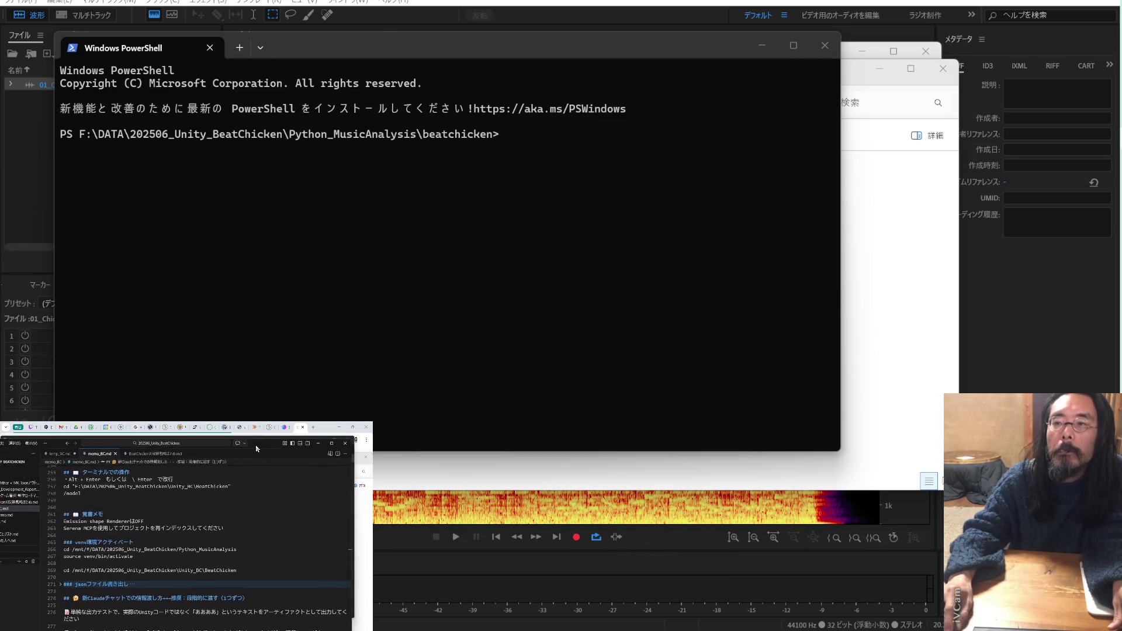
- Start WSL from PowerShell and cd into Python_MusicAnalysis using the notes' command
{"action": "left_click_drag", "start_coordinate": [256, 448], "coordinate": [310, 461]}
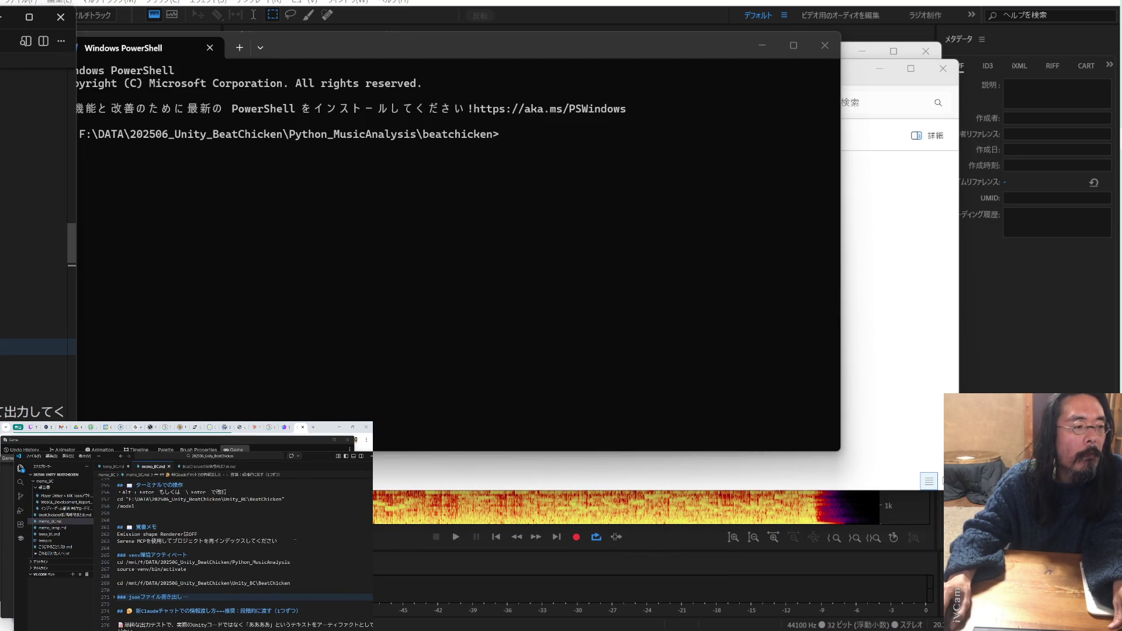
{"action": "left_click_drag", "start_coordinate": [290, 562], "coordinate": [117, 563]}
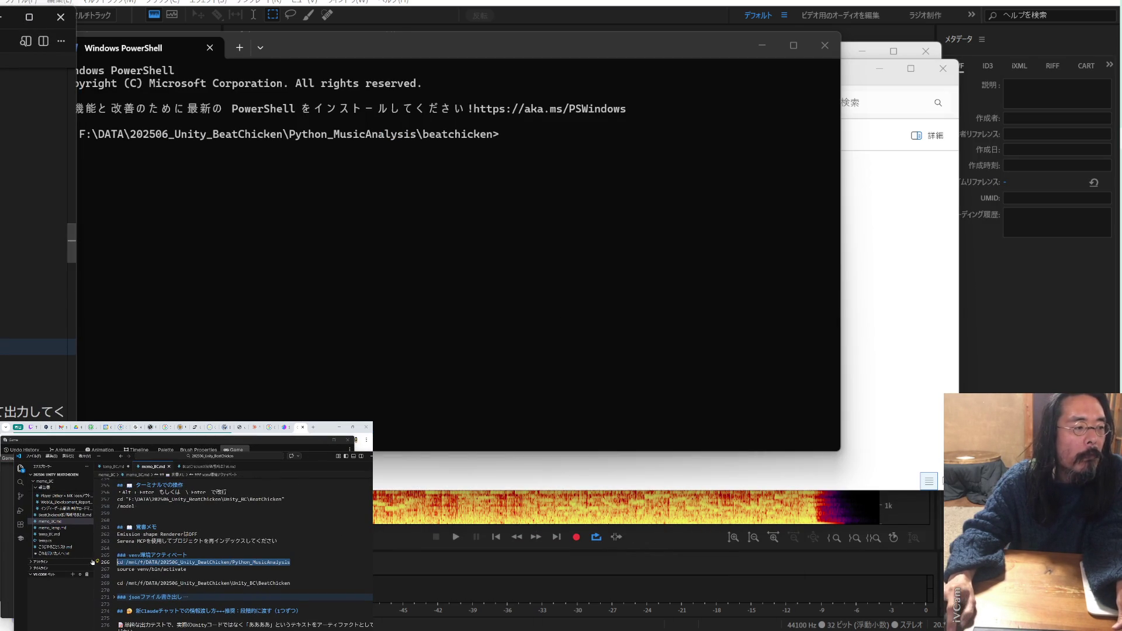
{"action": "left_click", "coordinate": [529, 132]}
{"action": "right_click", "coordinate": [527, 136]}
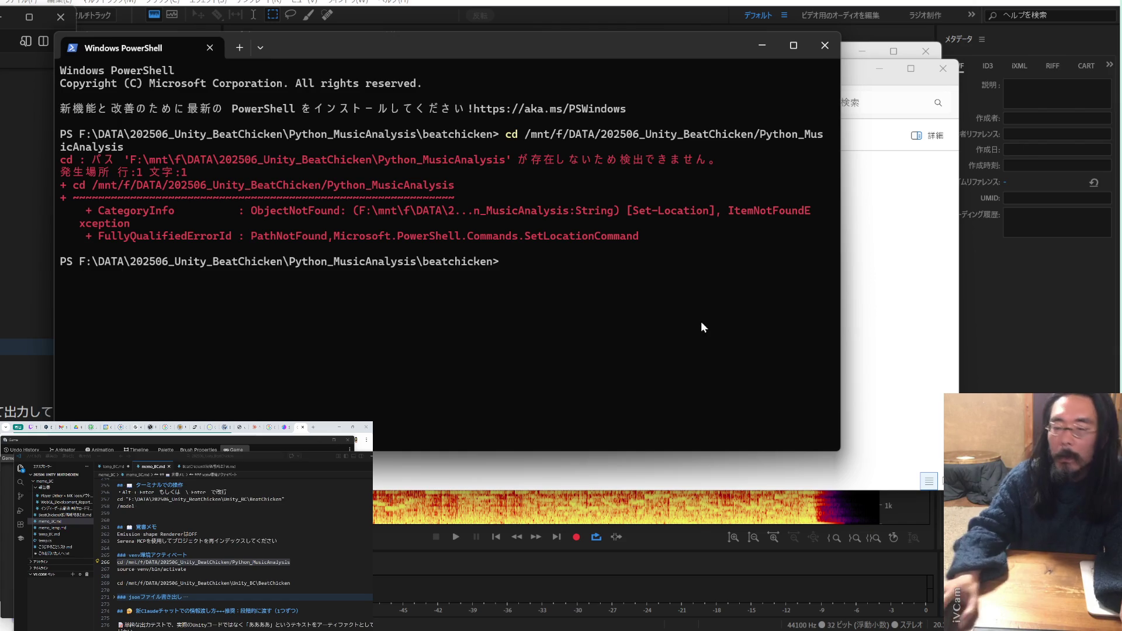
{"action": "type", "text": "wsl"}
{"action": "key", "text": "Return"}
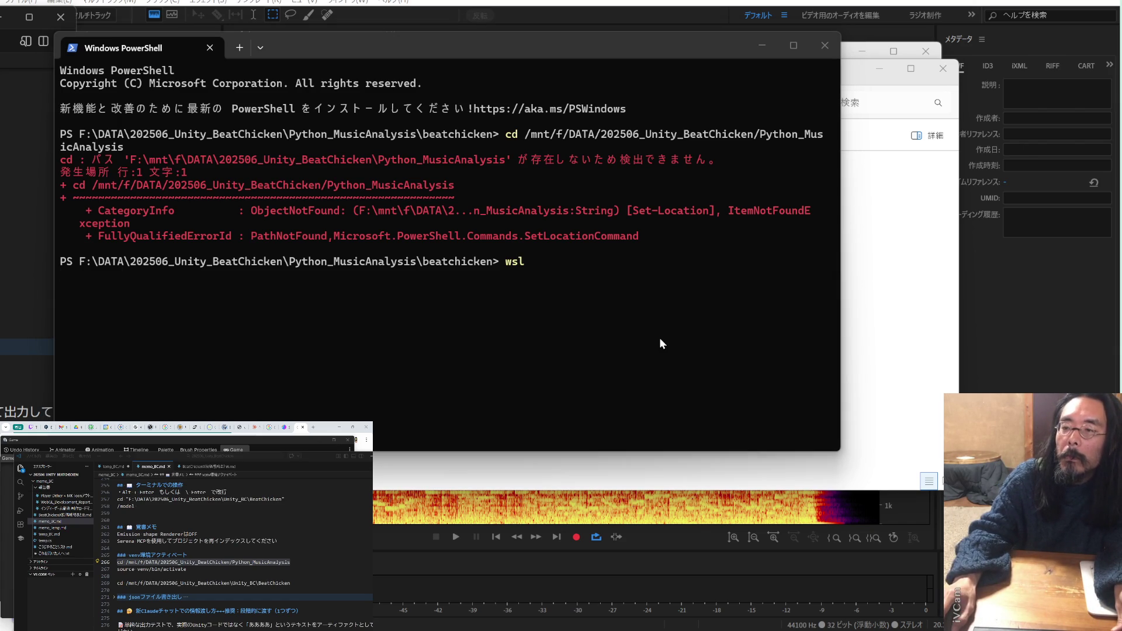
{"action": "right_click", "coordinate": [656, 431]}
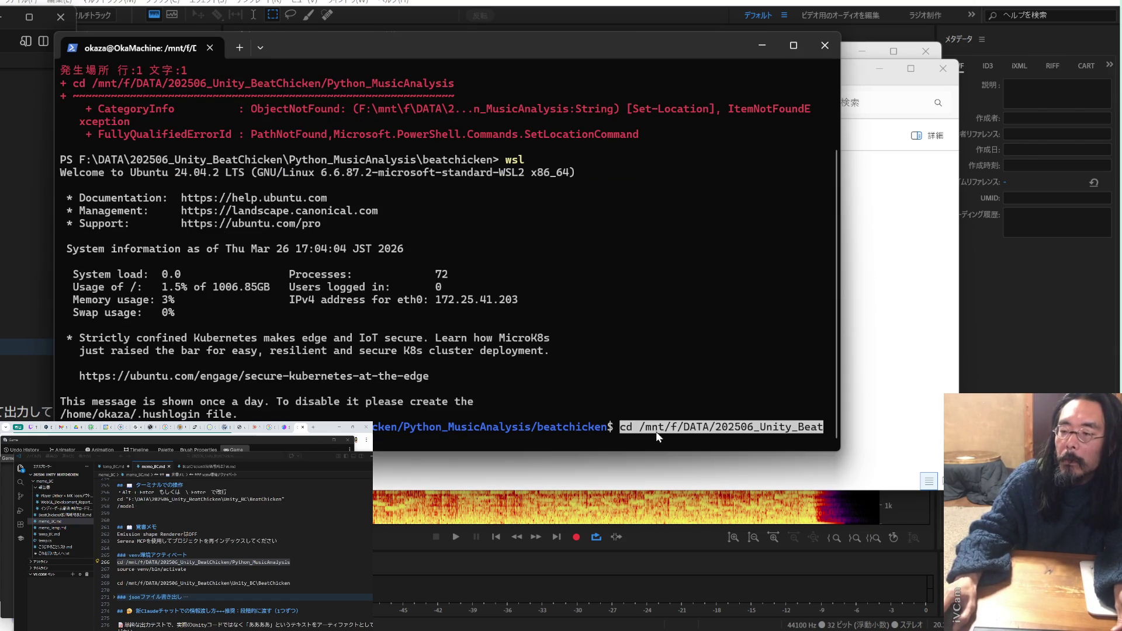
{"action": "key", "text": "Return"}
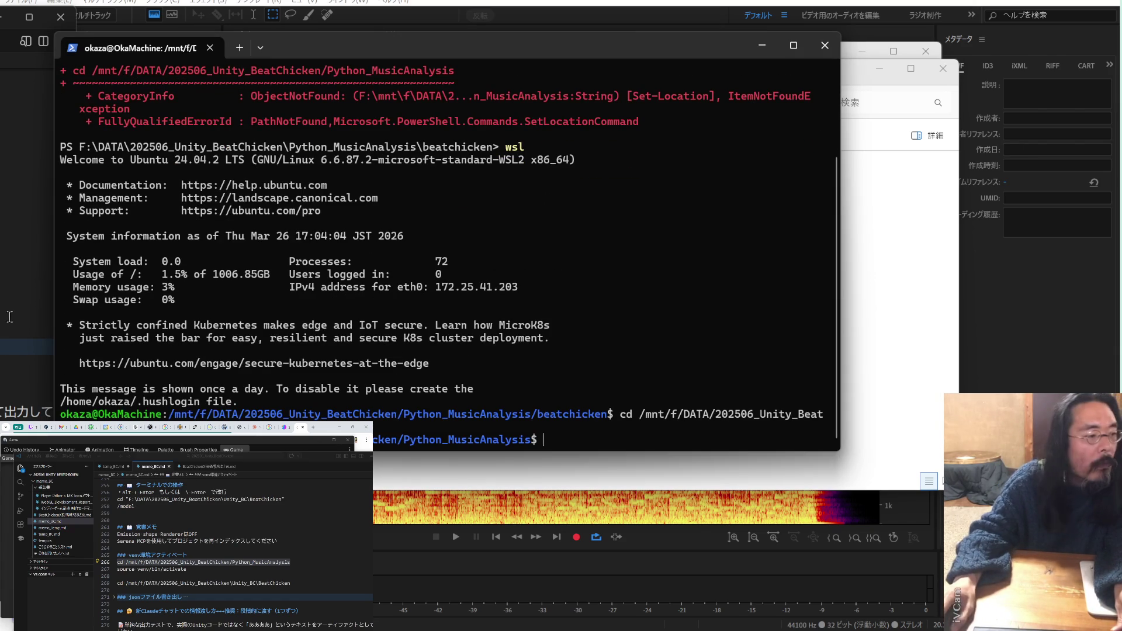
- Copy the venv activation command from the notes and run it in the terminal
{"action": "left_click_drag", "start_coordinate": [196, 570], "coordinate": [117, 570]}
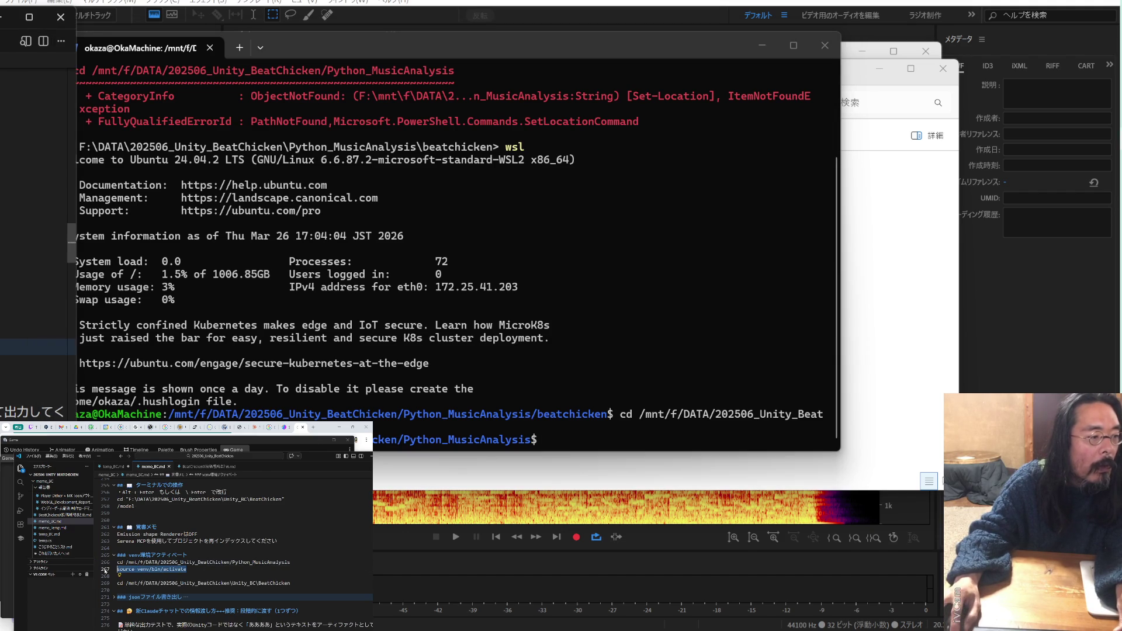
{"action": "key", "text": "ctrl+c"}
{"action": "left_click", "coordinate": [567, 439]}
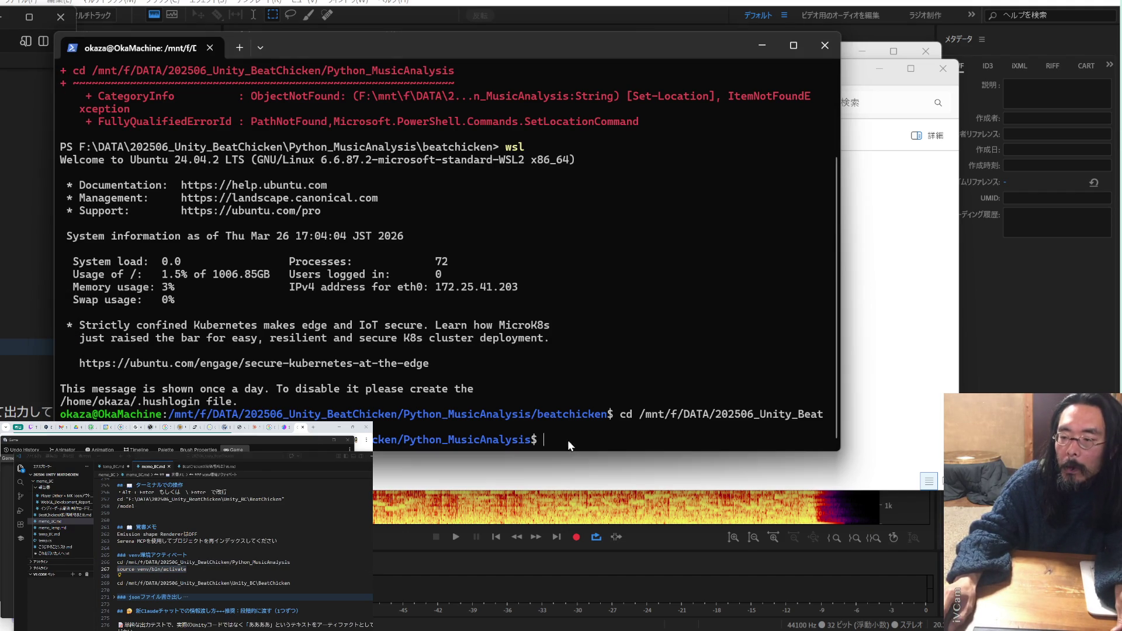
{"action": "key", "text": "ctrl+v"}
{"action": "key", "text": "Return"}
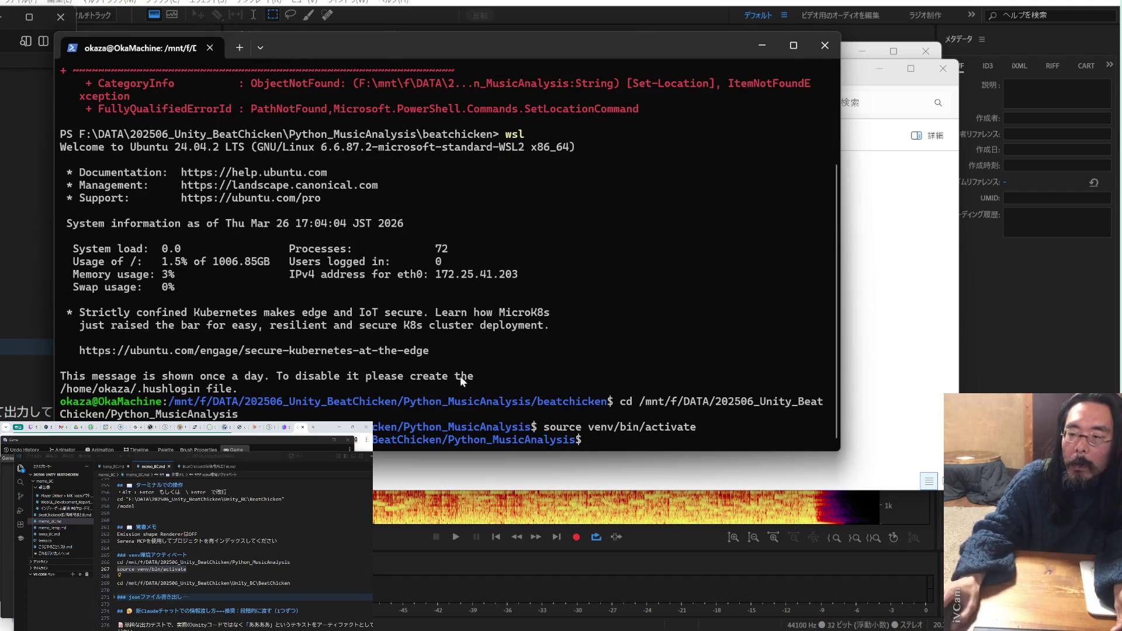
- Run the notes' cd command for the Unity project and expand the json export section
{"action": "left_click_drag", "start_coordinate": [300, 584], "coordinate": [117, 583]}
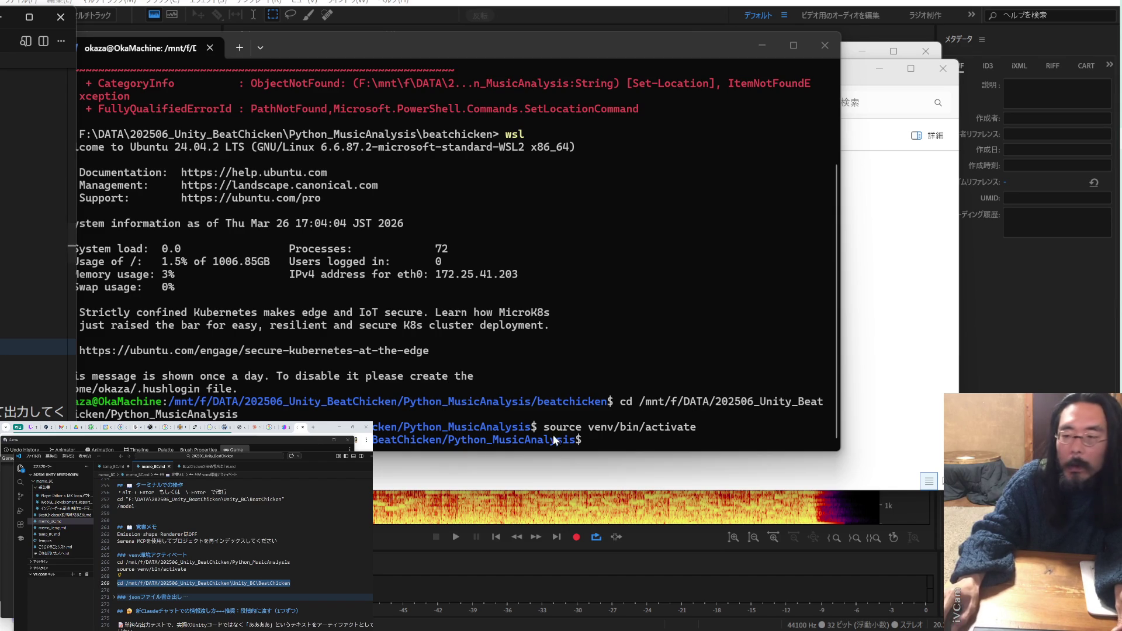
{"action": "left_click", "coordinate": [627, 441]}
{"action": "right_click", "coordinate": [618, 434]}
{"action": "key", "text": "Return"}
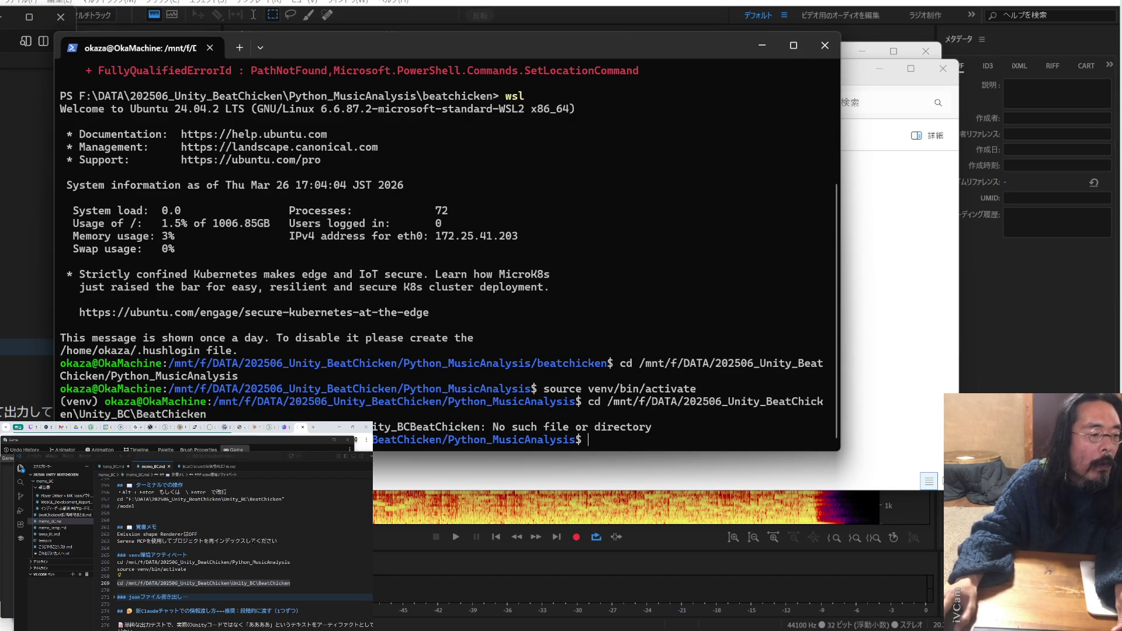
{"action": "scroll", "coordinate": [259, 546], "scroll_direction": "down", "scroll_amount": 1}
{"action": "left_click", "coordinate": [115, 581]}
{"action": "scroll", "coordinate": [186, 491], "scroll_direction": "down", "scroll_amount": 2}
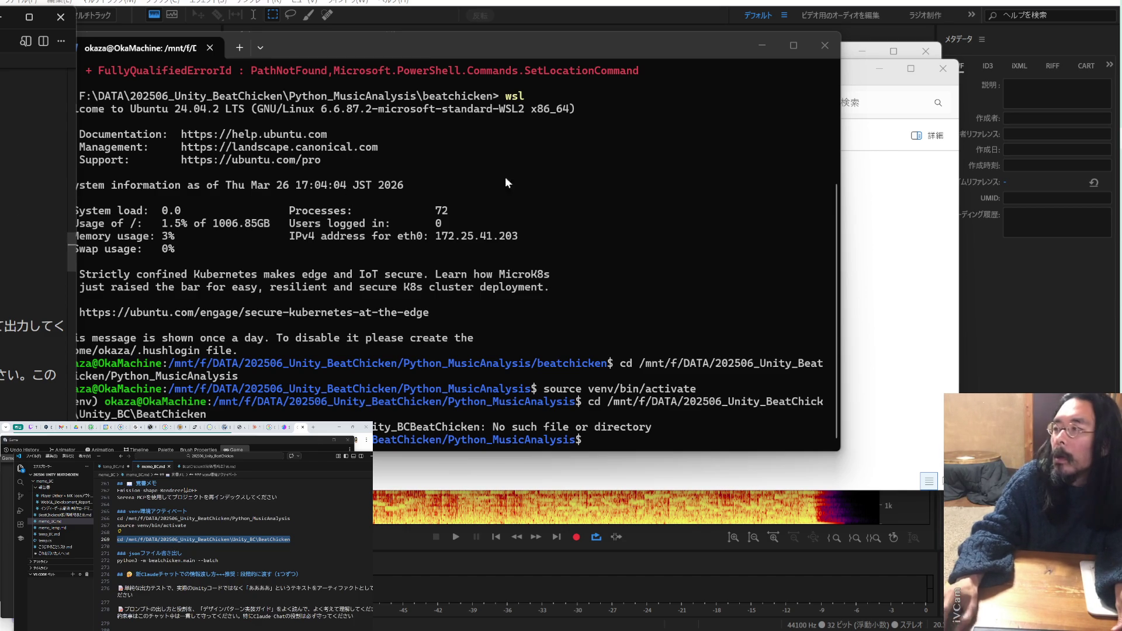
{"action": "key", "text": "alt+Tab"}
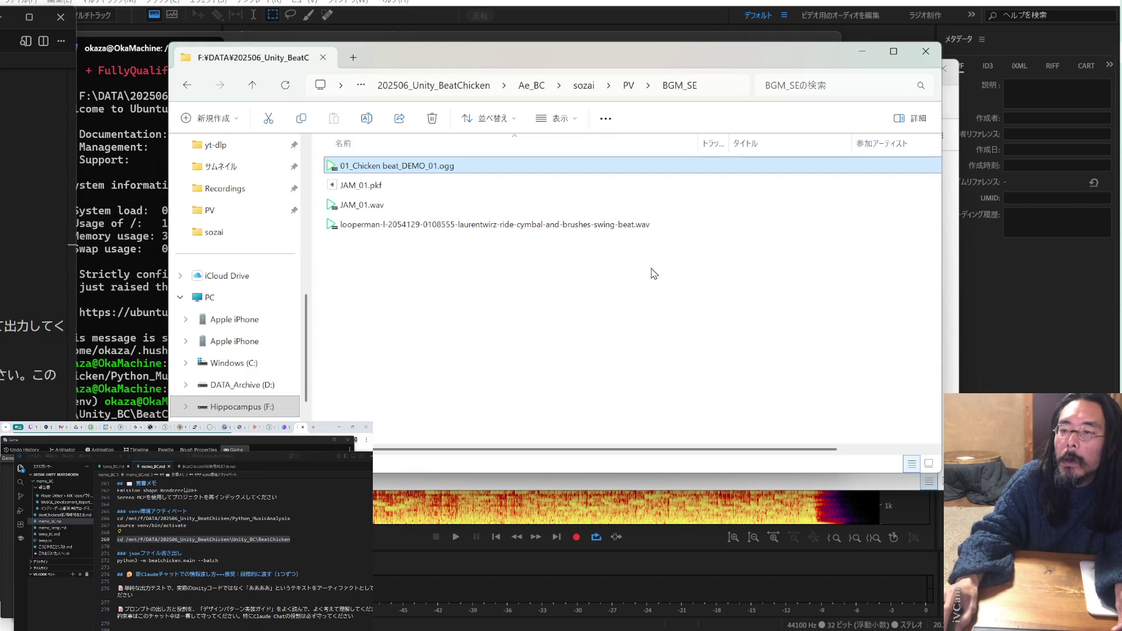
- Deselect the ogg, move and shrink the BGM_SE window, and bring the beatchicken window forward
{"action": "left_click", "coordinate": [612, 285]}
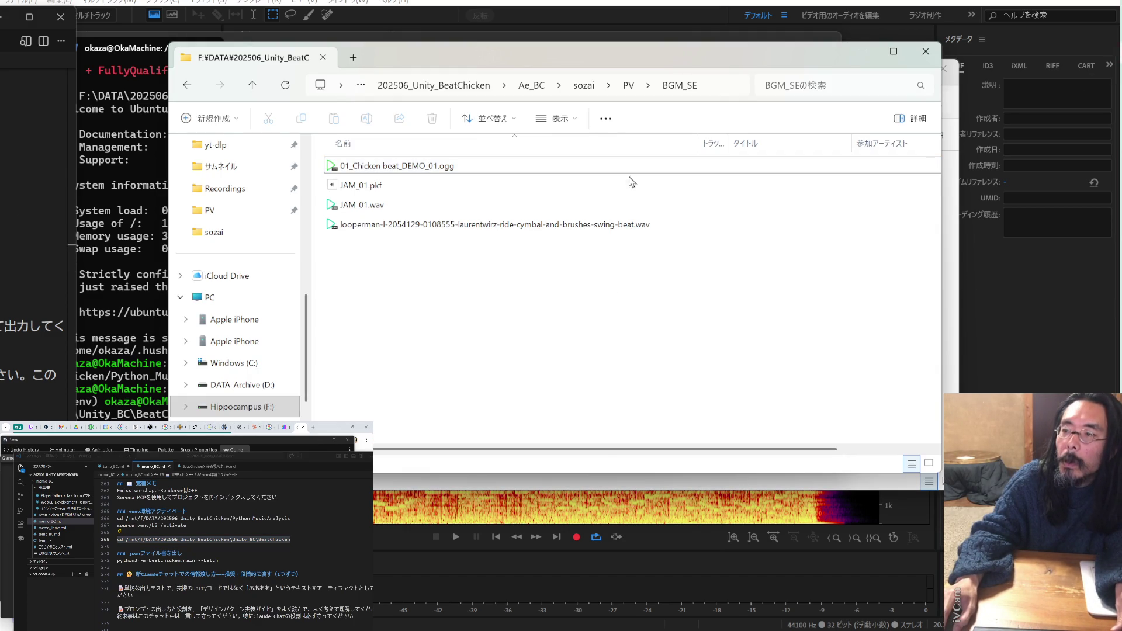
{"action": "left_click_drag", "start_coordinate": [603, 58], "coordinate": [80, 58]}
{"action": "left_click_drag", "start_coordinate": [417, 37], "coordinate": [80, 17]}
{"action": "left_click", "coordinate": [822, 197]}
{"action": "left_click", "coordinate": [906, 280]}
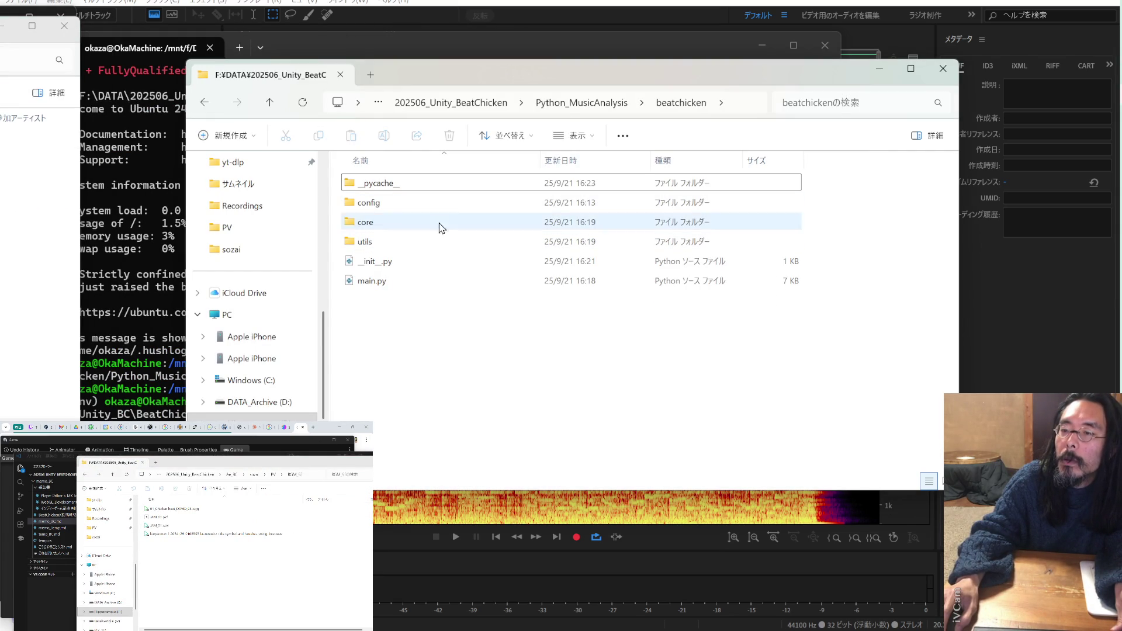
- Go up to Python_MusicAnalysis, peek into models, then up to 202506_Unity_BeatChicken
{"action": "left_click", "coordinate": [565, 109]}
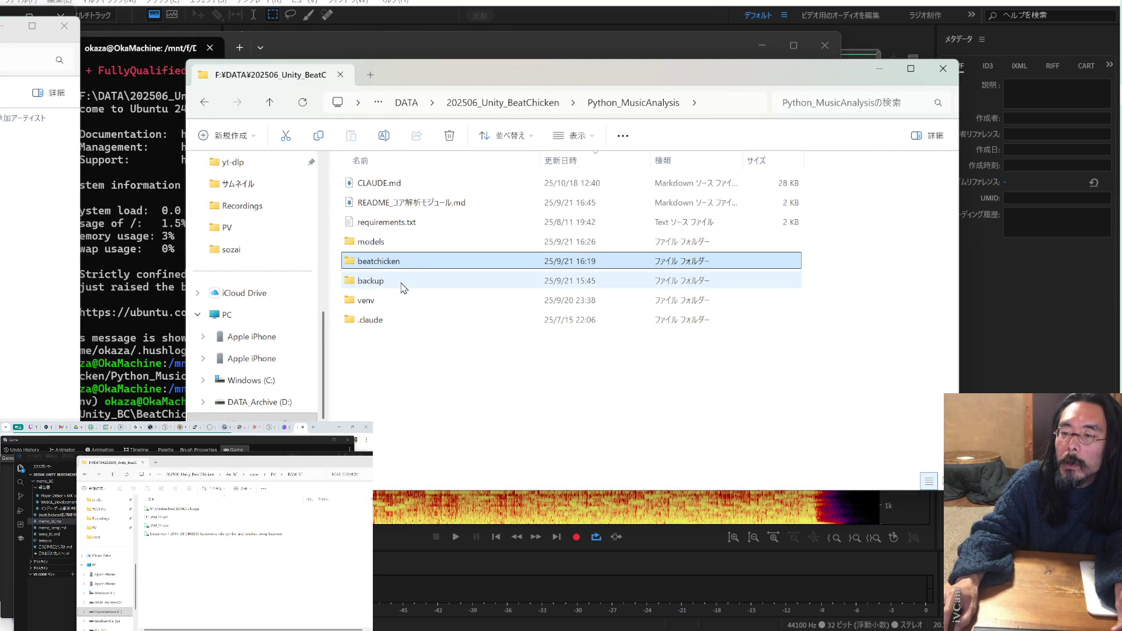
{"action": "double_click", "coordinate": [399, 247]}
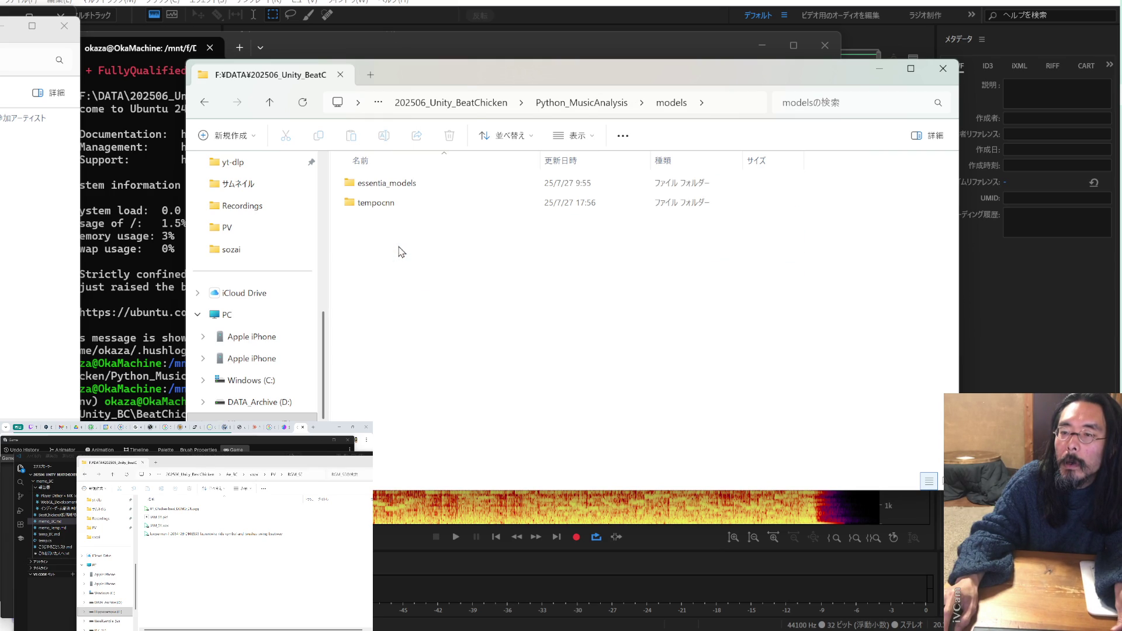
{"action": "left_click", "coordinate": [540, 107]}
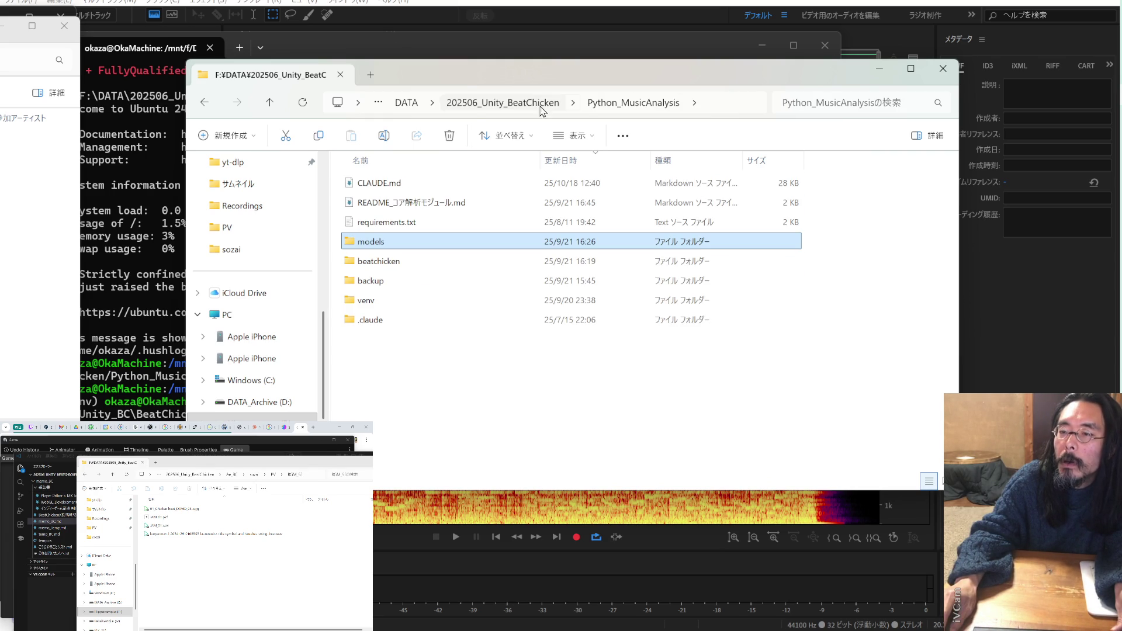
{"action": "left_click", "coordinate": [511, 104]}
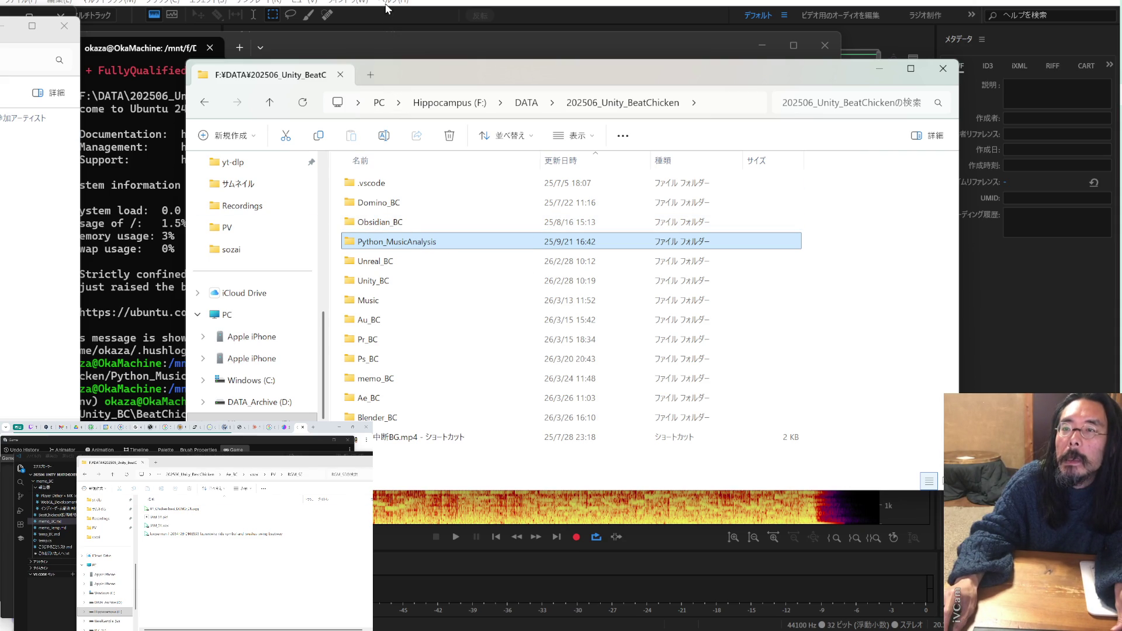
{"action": "mouse_move", "coordinate": [477, 86]}
{"action": "left_mouse_down"}
{"action": "mouse_move", "coordinate": [766, 479]}
{"action": "mouse_move", "coordinate": [495, 204]}
{"action": "mouse_move", "coordinate": [496, 190]}
{"action": "left_mouse_up"}
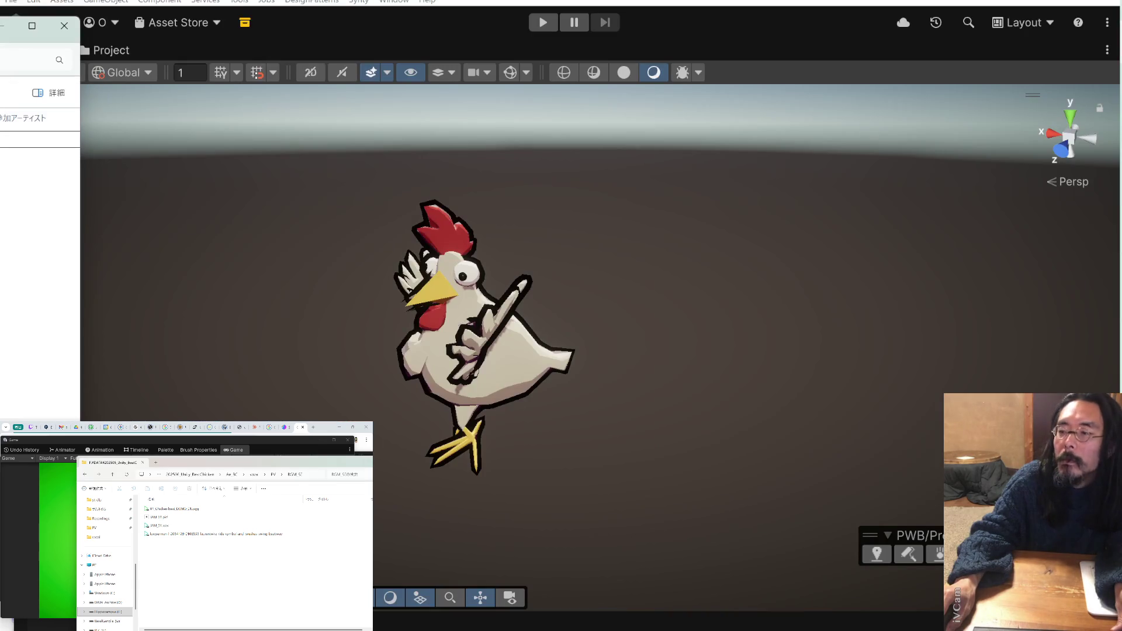
- Select the Chicken beat demo ogg in BGM_SE, then switch to the project folder window
{"action": "left_click", "coordinate": [174, 535]}
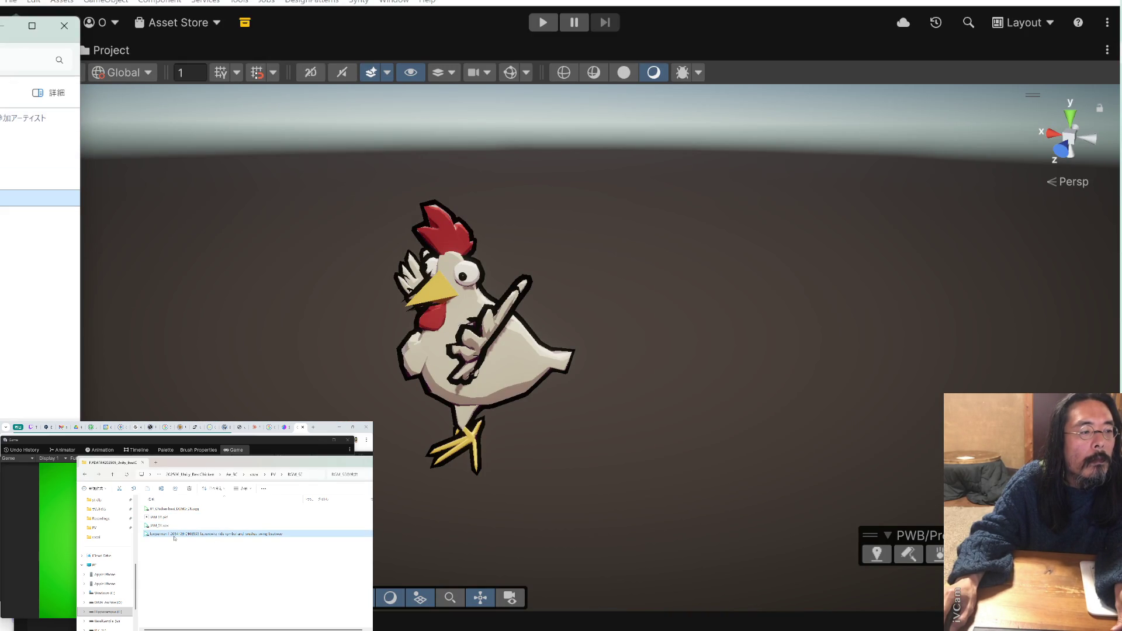
{"action": "left_click", "coordinate": [41, 139]}
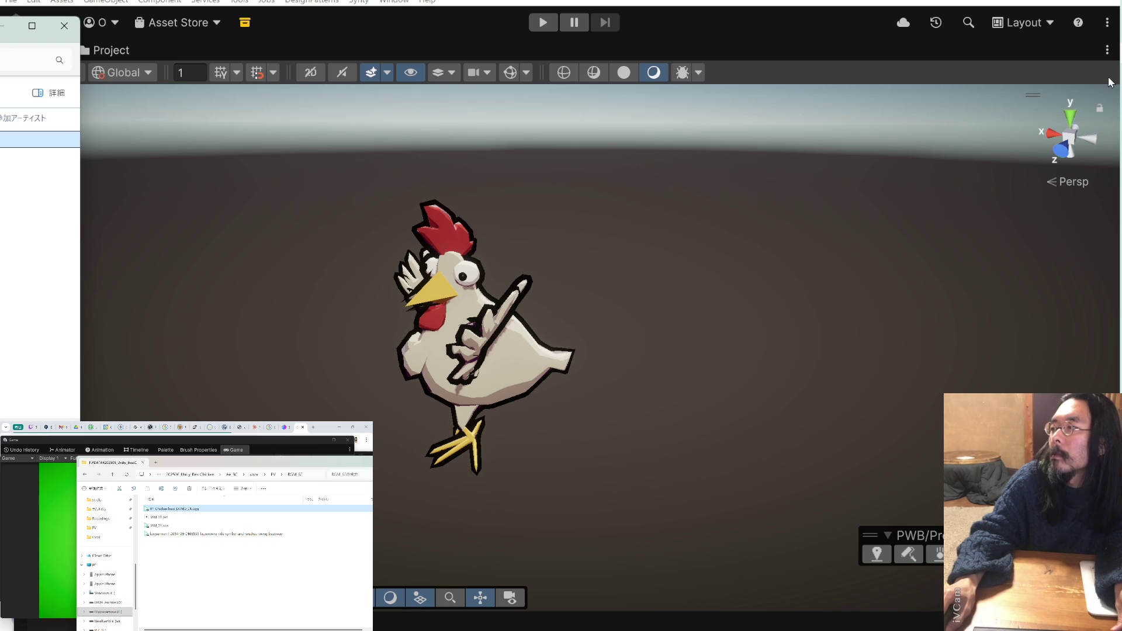
{"action": "key", "text": "alt+Tab"}
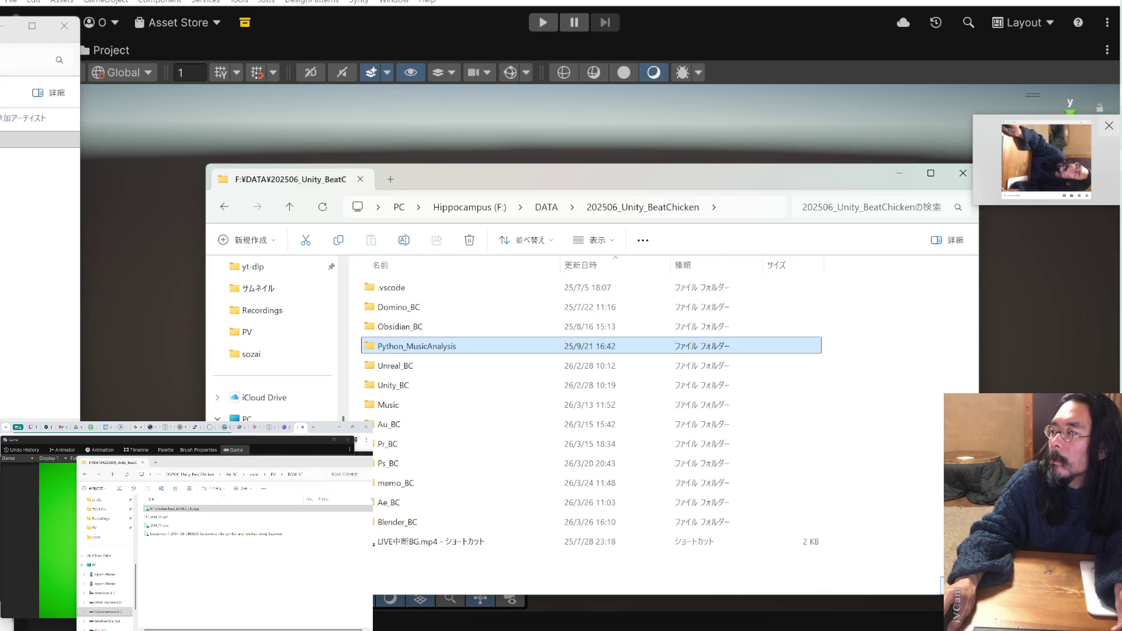
- Check the batch export command in the notes and read Python_MusicAnalysis's README_コア解析モジュール.md
{"action": "key", "text": "alt+Tab"}
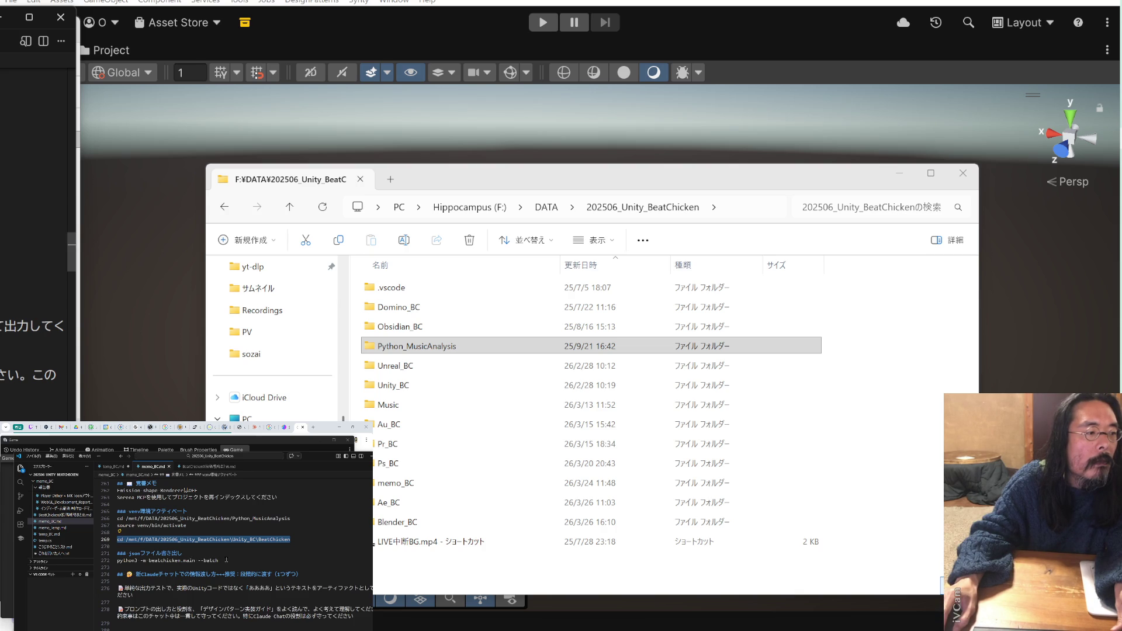
{"action": "left_click_drag", "start_coordinate": [218, 561], "coordinate": [117, 560]}
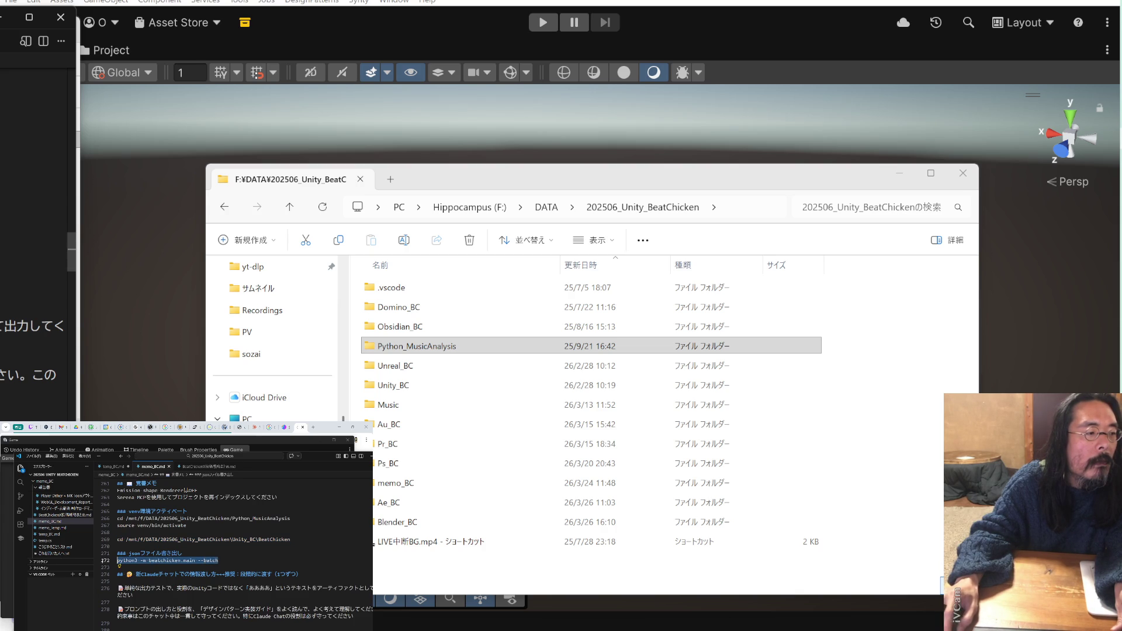
{"action": "left_click", "coordinate": [217, 560]}
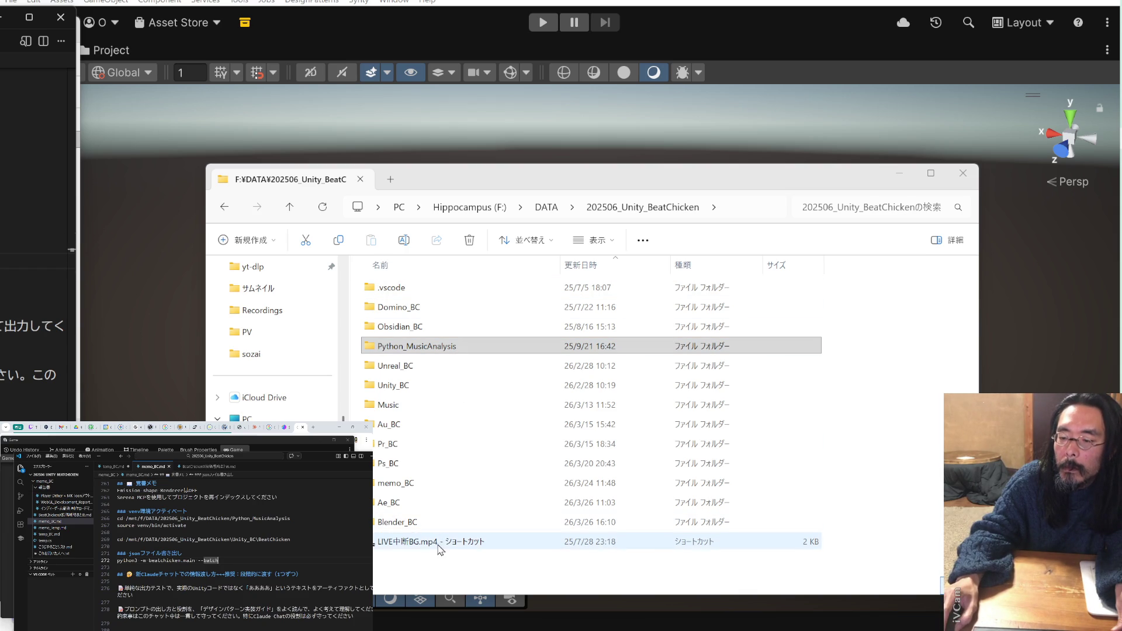
{"action": "double_click", "coordinate": [427, 347]}
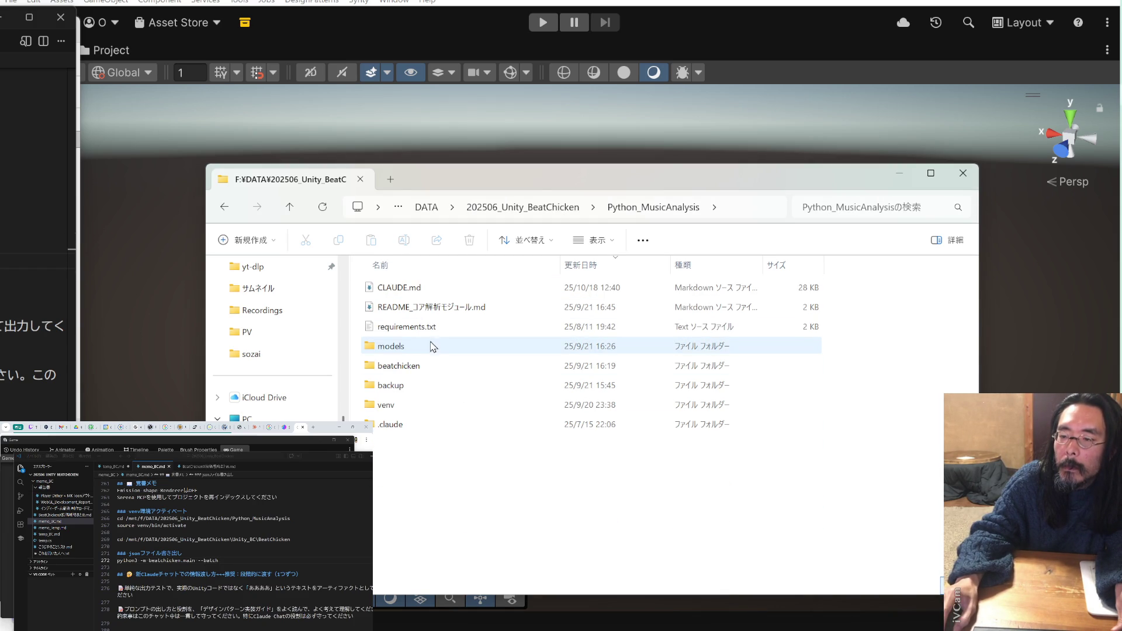
{"action": "double_click", "coordinate": [432, 309]}
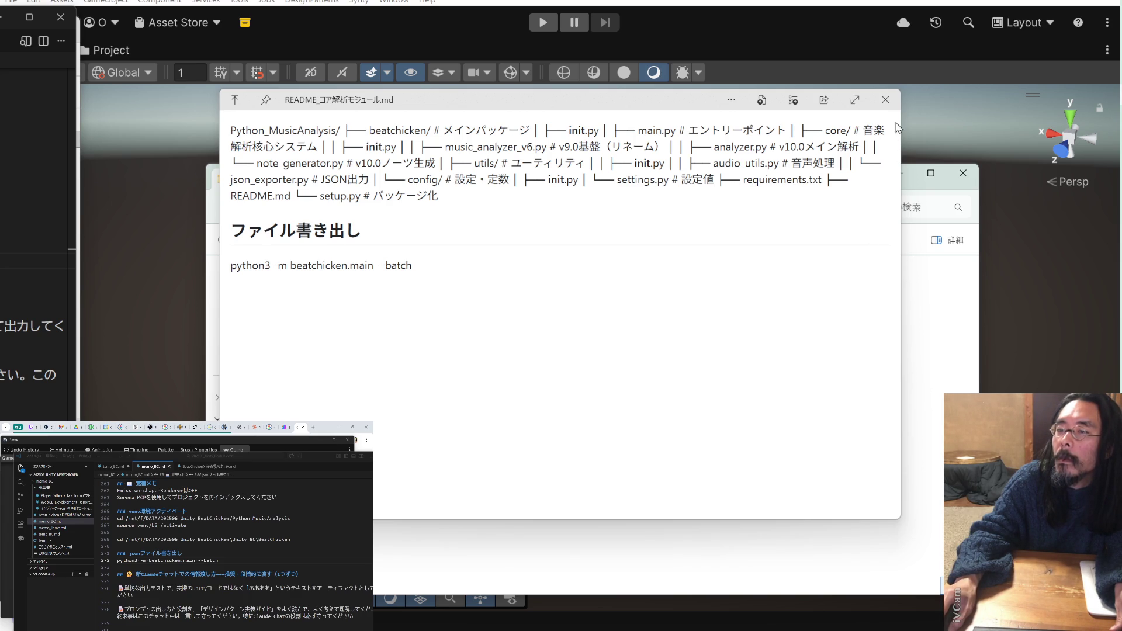
{"action": "left_click", "coordinate": [886, 100]}
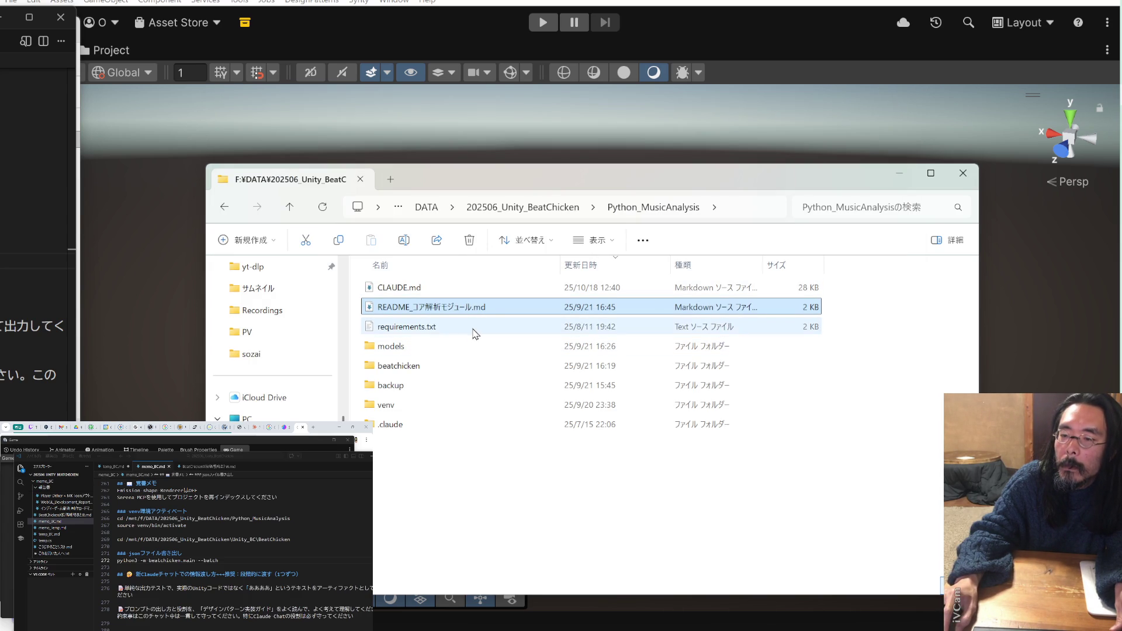
{"action": "mouse_move", "coordinate": [463, 358]}
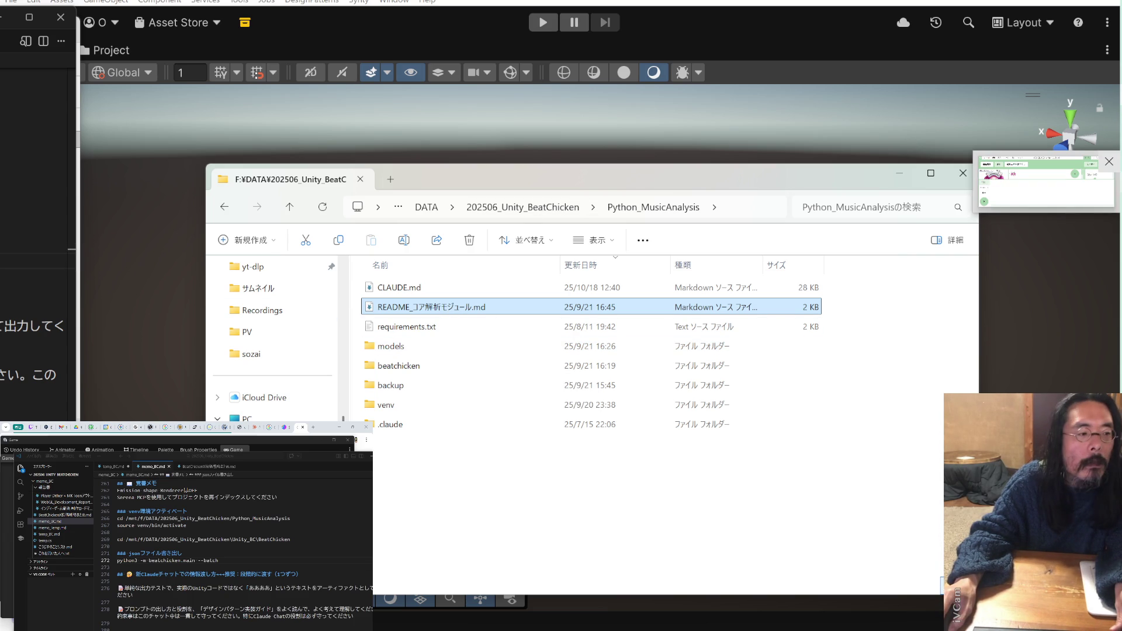
{"action": "key", "text": "alt+Tab"}
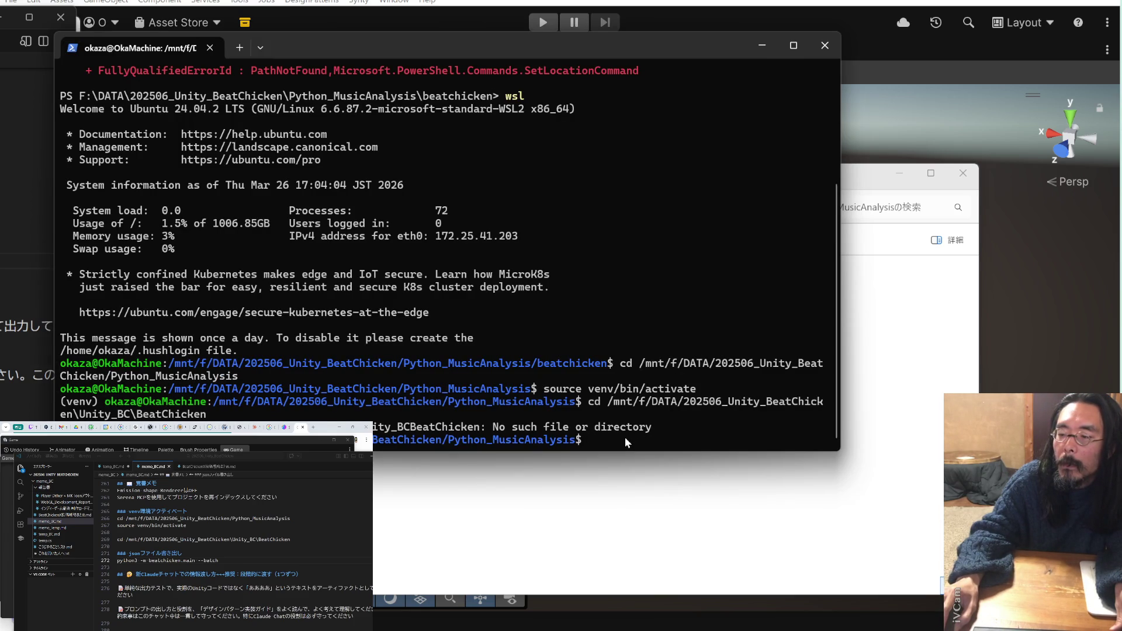
- Paste and run python3 -m beatchicken.main --batch in the WSL terminal
{"action": "right_click", "coordinate": [625, 437]}
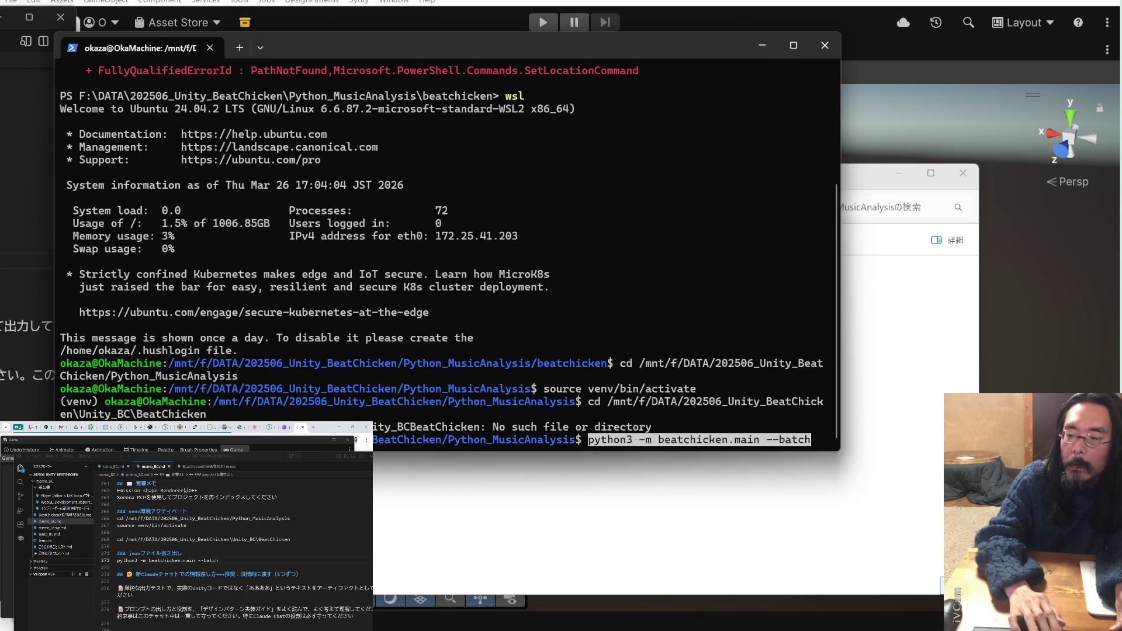
{"action": "key", "text": "Return"}
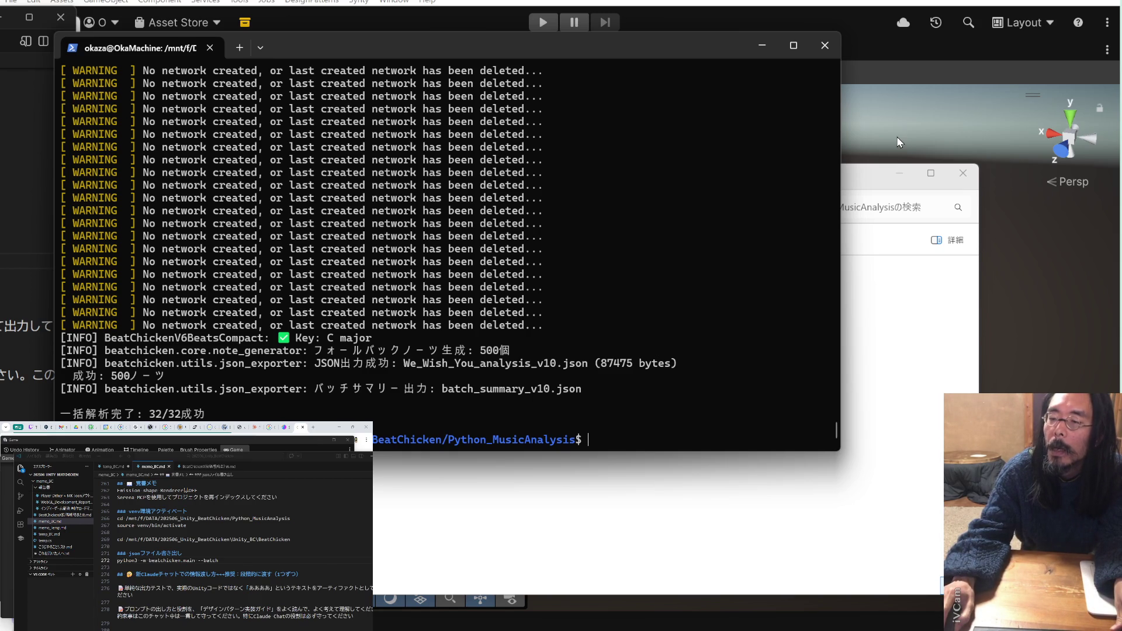
- Switch away from the finished 32/32 batch run toward File Explorer
{"action": "key", "text": "alt+Tab"}
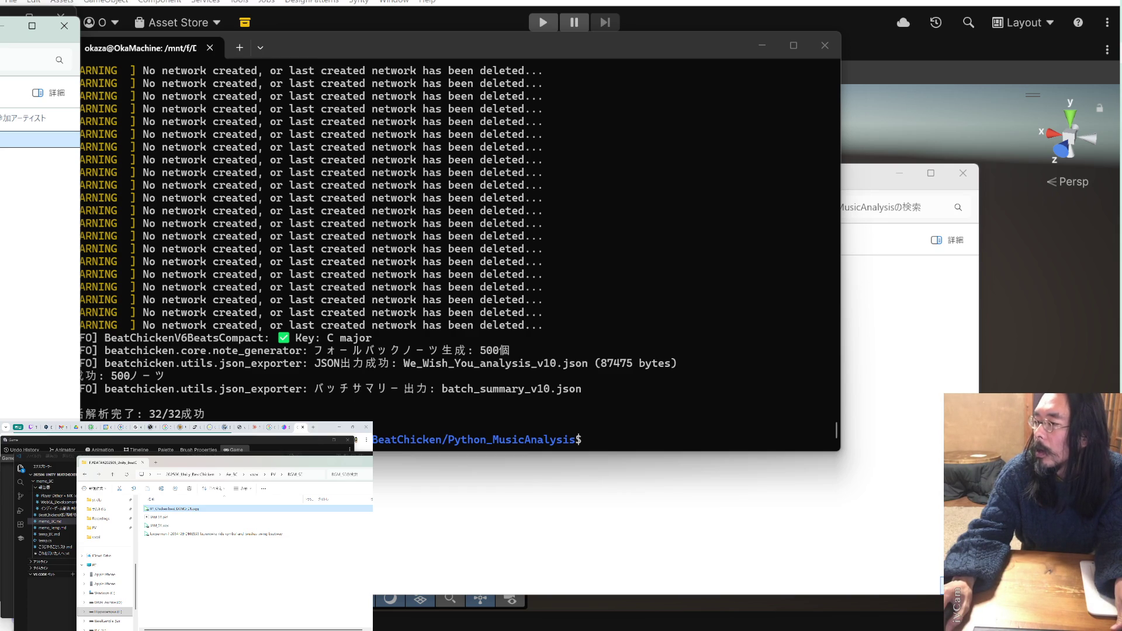
- Move the terminal aside and bring up the Python_MusicAnalysis Explorer window from the taskbar
{"action": "key", "text": "alt+Tab"}
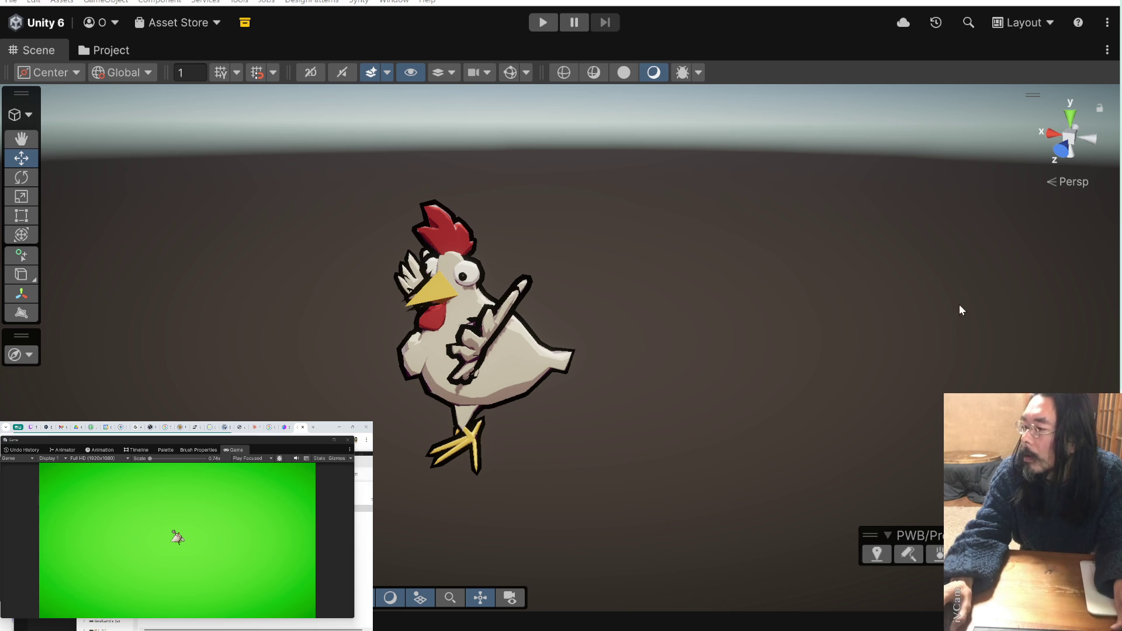
{"action": "mouse_move", "coordinate": [1046, 193]}
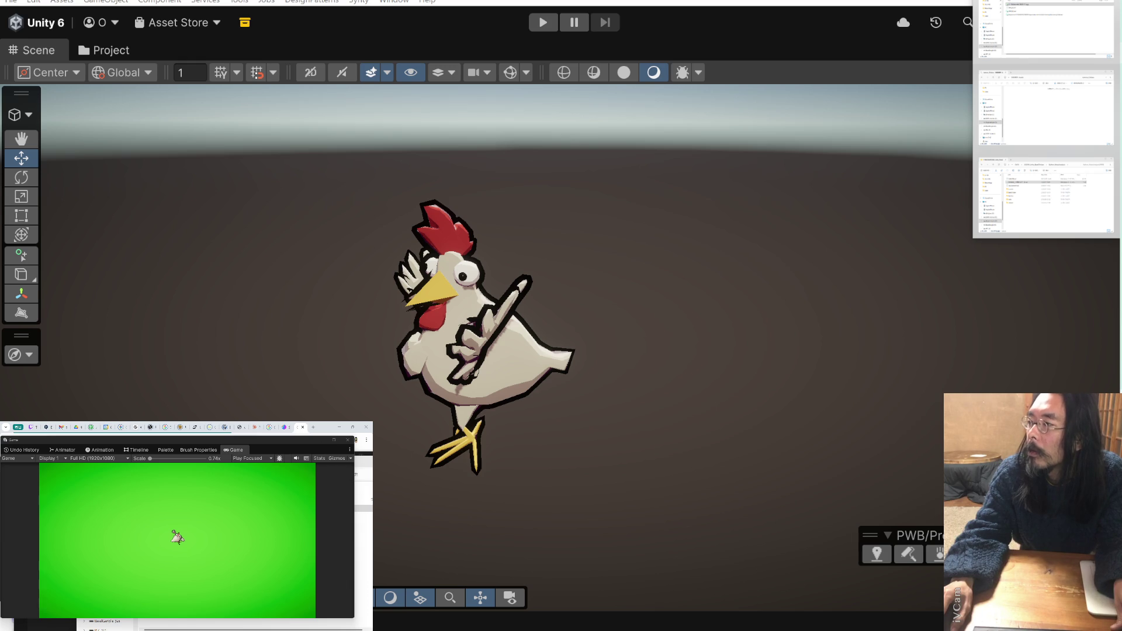
{"action": "left_click", "coordinate": [1046, 196]}
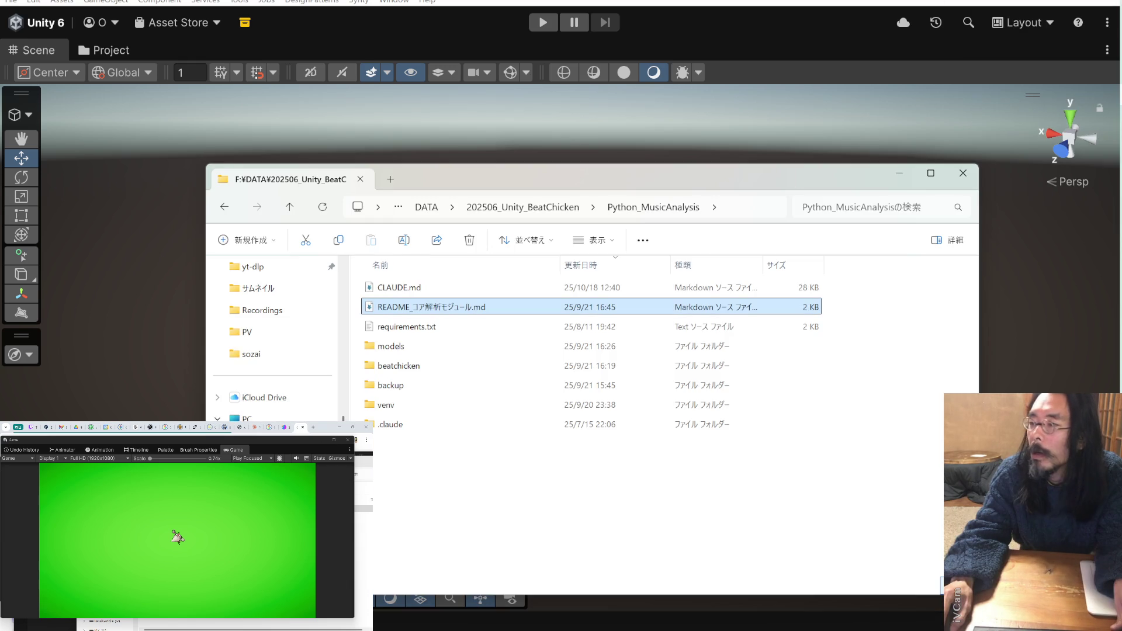
- Go to the 202506_Unity_BeatChicken folder and look inside Music
{"action": "left_click_drag", "start_coordinate": [778, 195], "coordinate": [771, 163]}
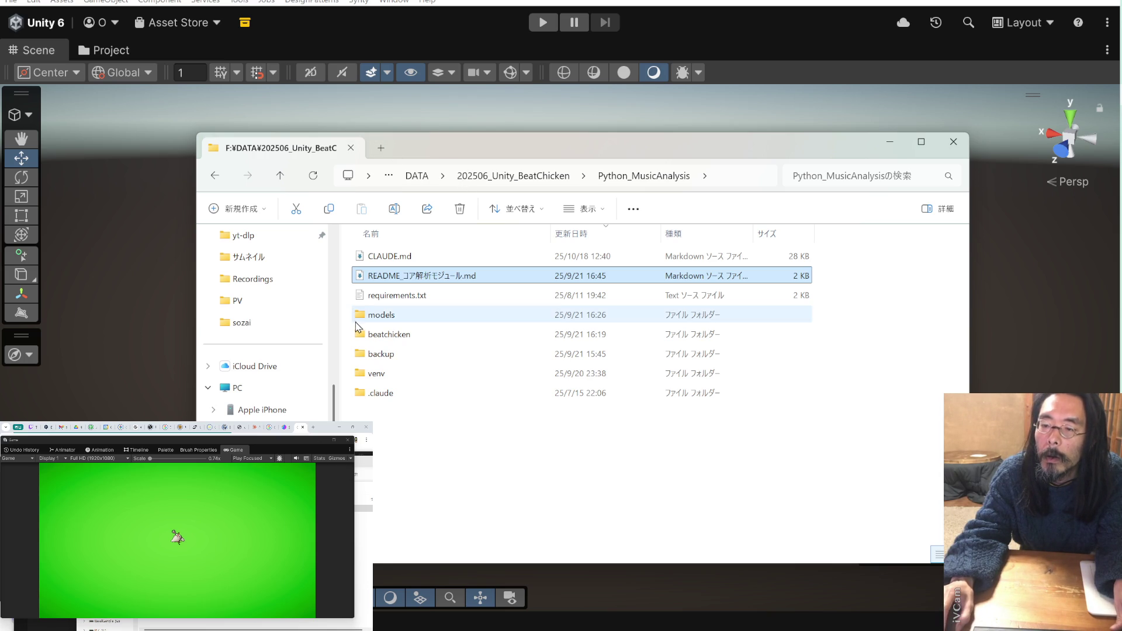
{"action": "scroll", "coordinate": [303, 354], "scroll_direction": "up", "scroll_amount": 5}
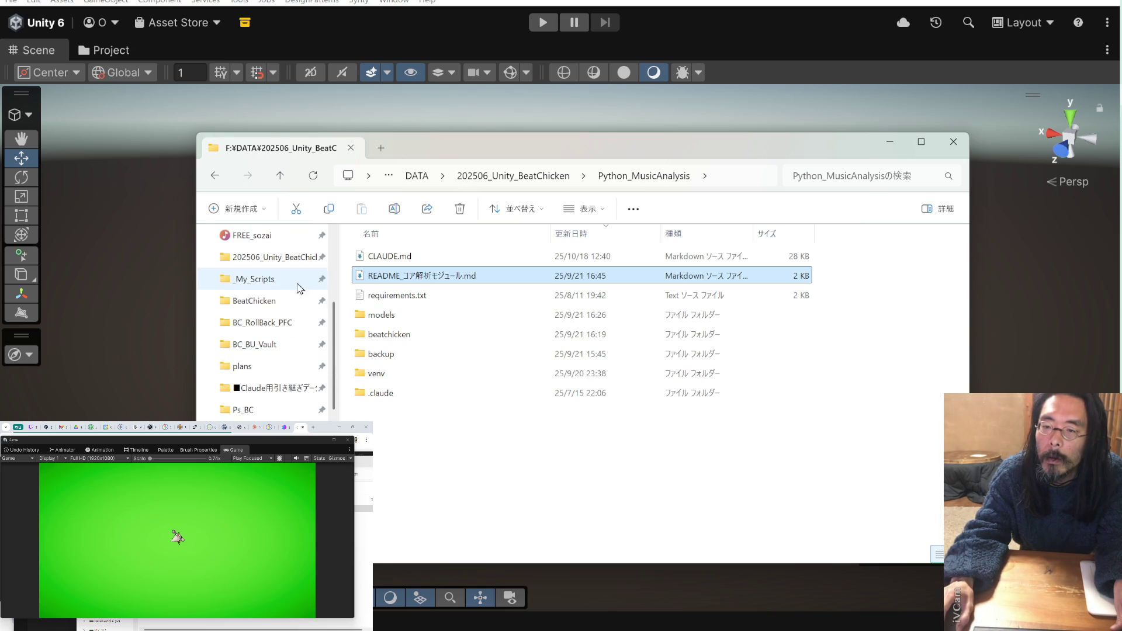
{"action": "left_click", "coordinate": [293, 260]}
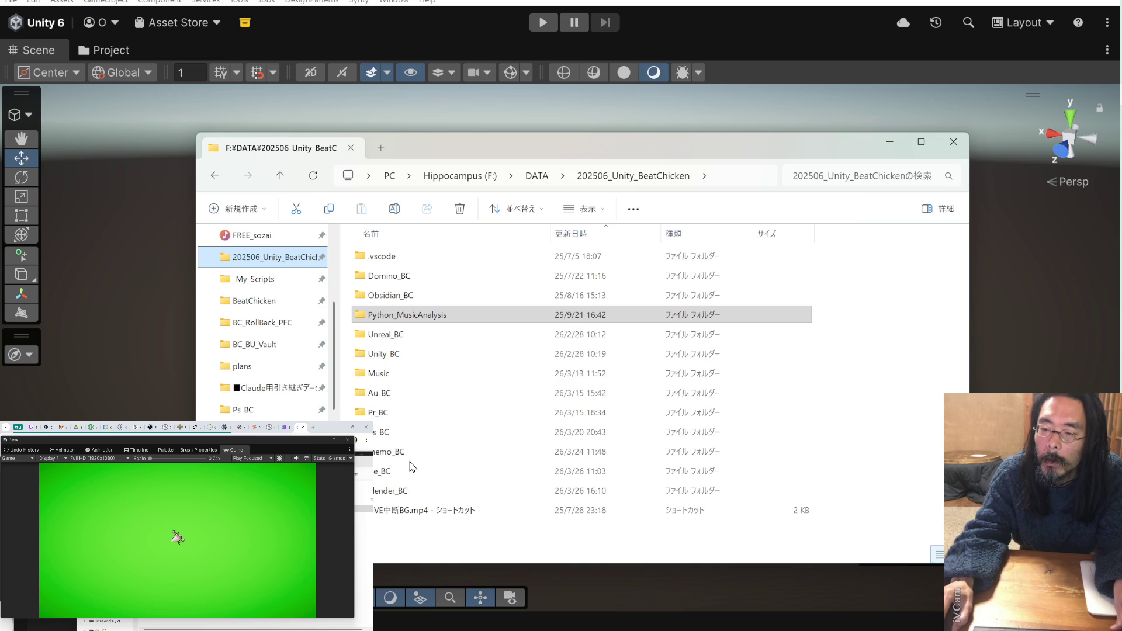
{"action": "left_click", "coordinate": [434, 318]}
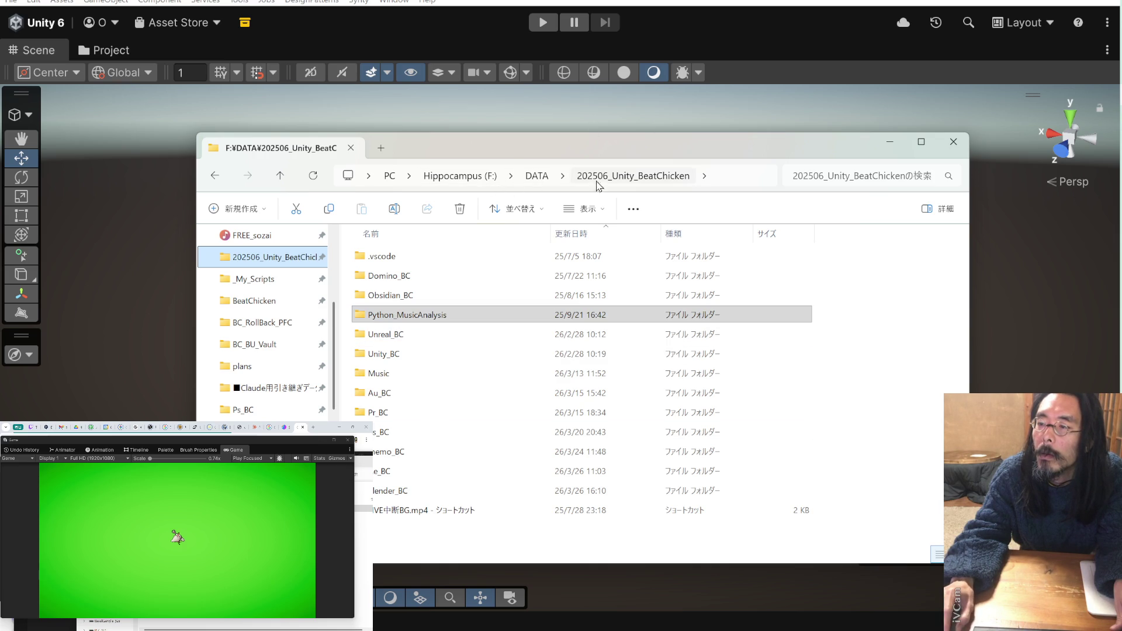
{"action": "double_click", "coordinate": [431, 379]}
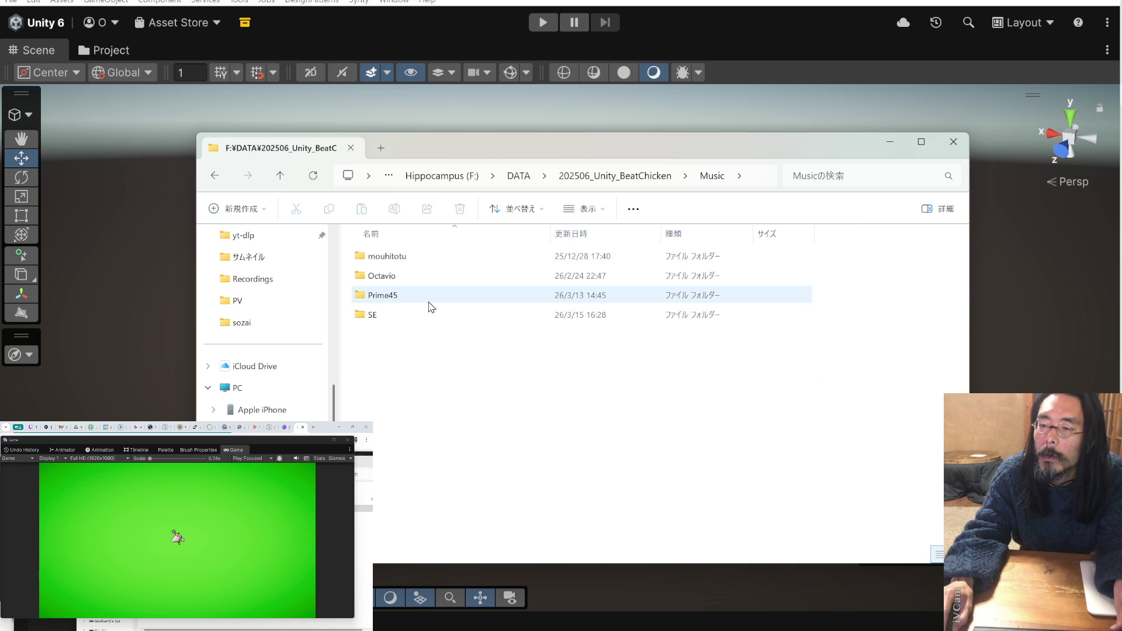
{"action": "left_click", "coordinate": [631, 176]}
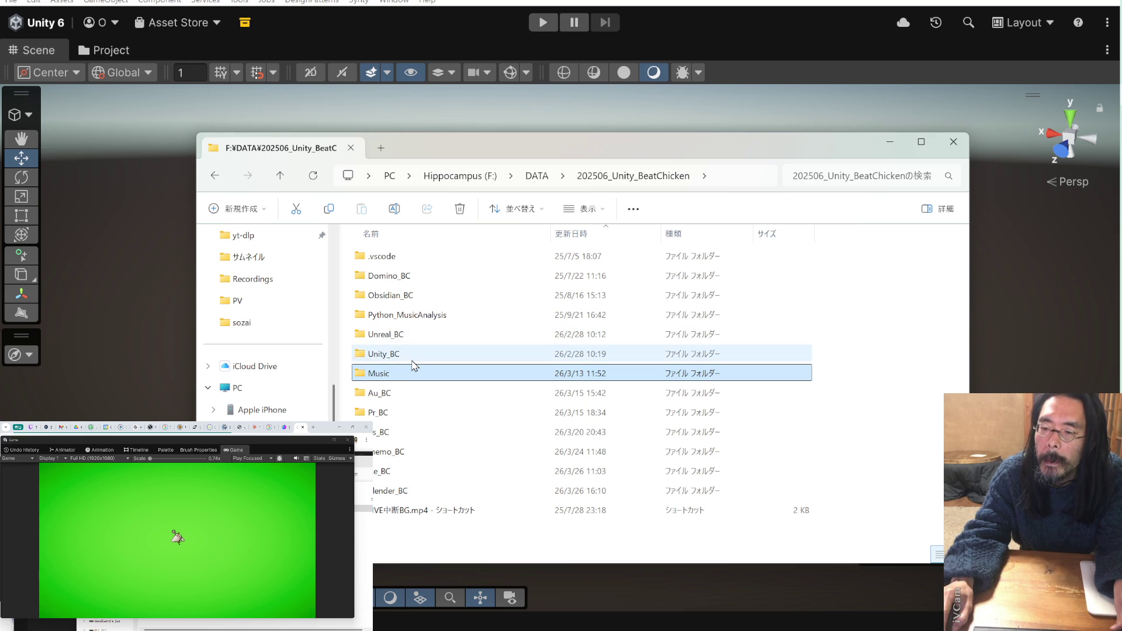
- Browse Python_MusicAnalysis and its beatchicken package, then return to the project folder
{"action": "left_click", "coordinate": [423, 319]}
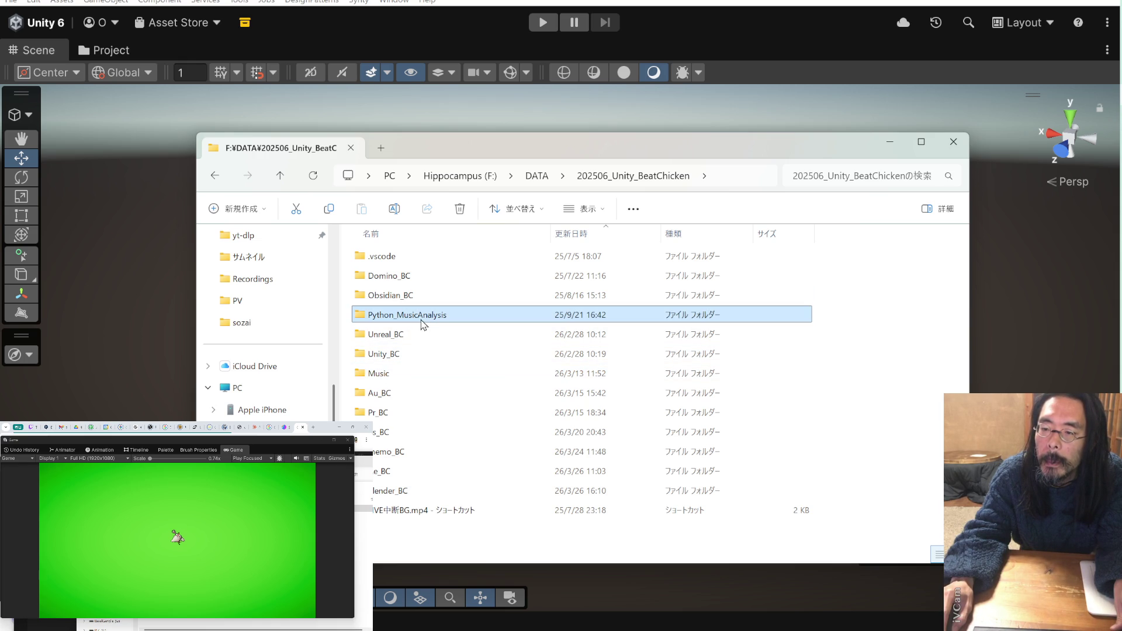
{"action": "left_click", "coordinate": [422, 320]}
{"action": "left_click", "coordinate": [416, 338]}
{"action": "left_click", "coordinate": [419, 319]}
{"action": "double_click", "coordinate": [419, 319]}
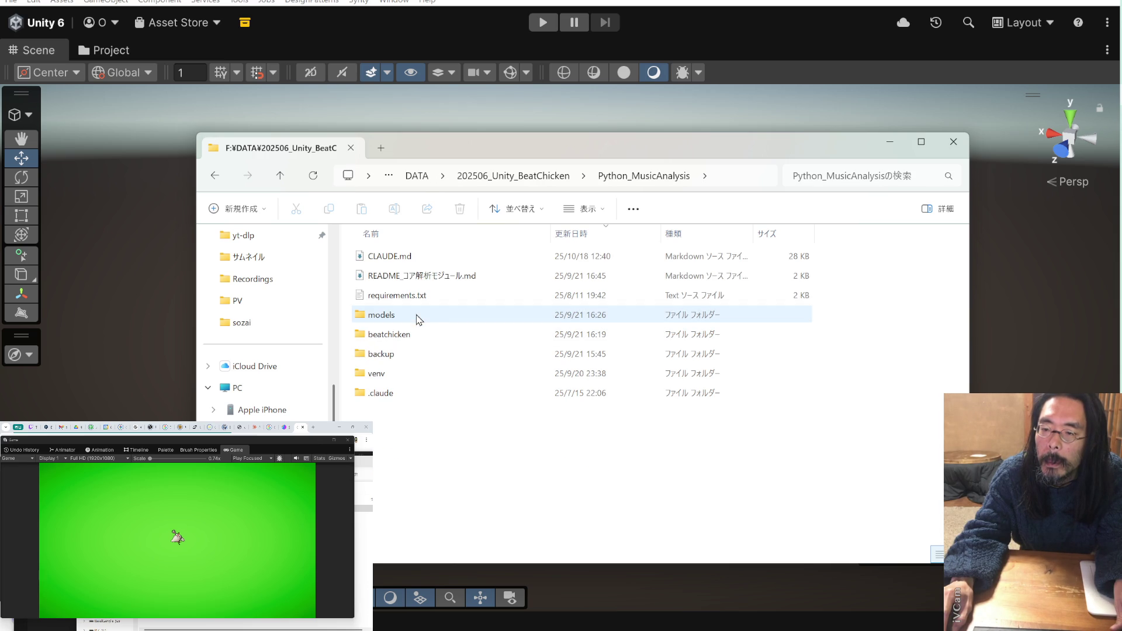
{"action": "double_click", "coordinate": [417, 339]}
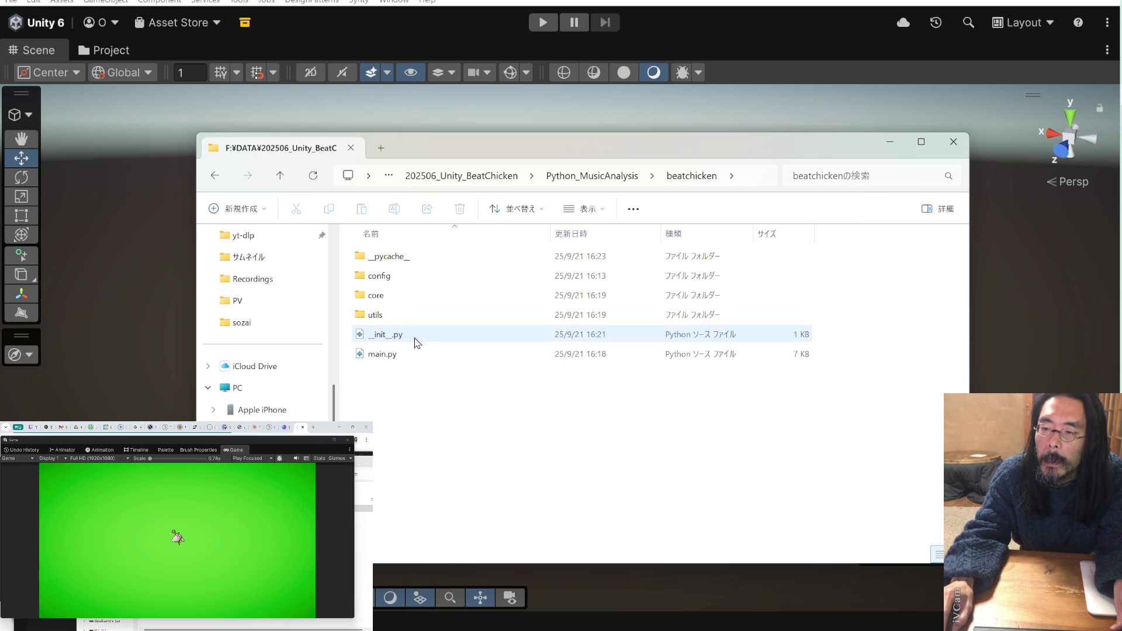
{"action": "left_click", "coordinate": [279, 176]}
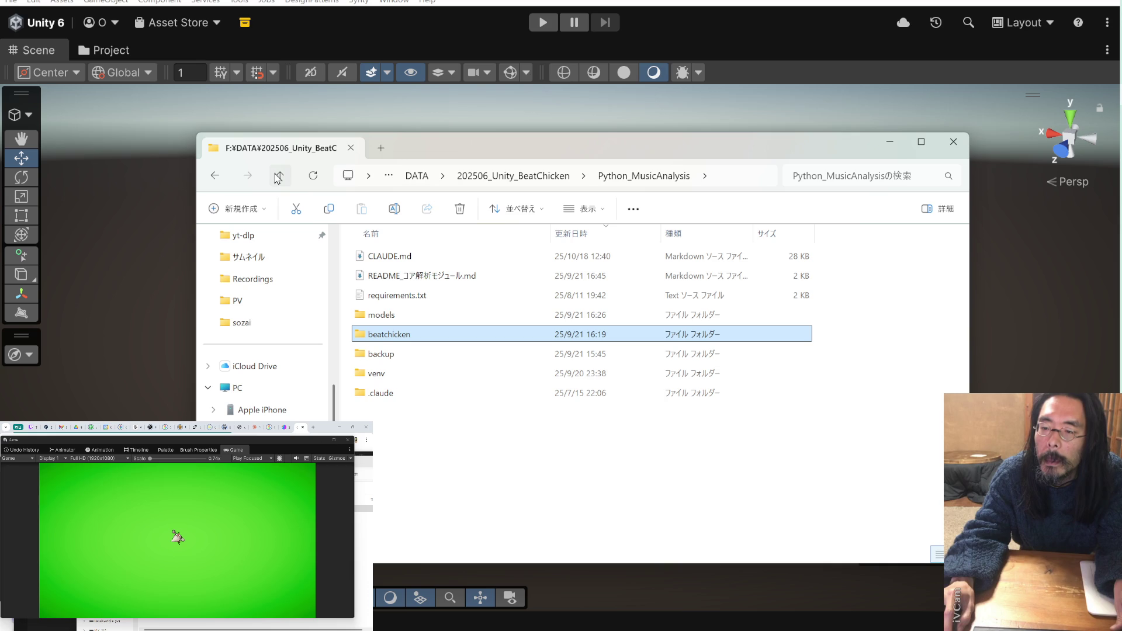
{"action": "left_click", "coordinate": [279, 176]}
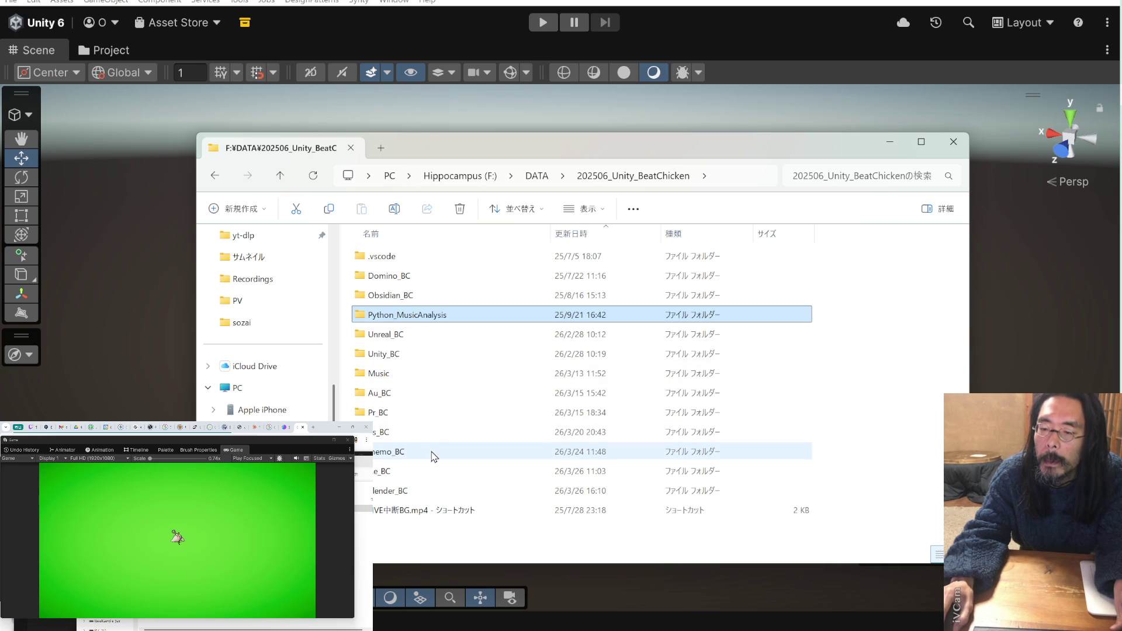
- Check memo_BC and Music again, then open the Unity_BC folder
{"action": "mouse_move", "coordinate": [433, 459]}
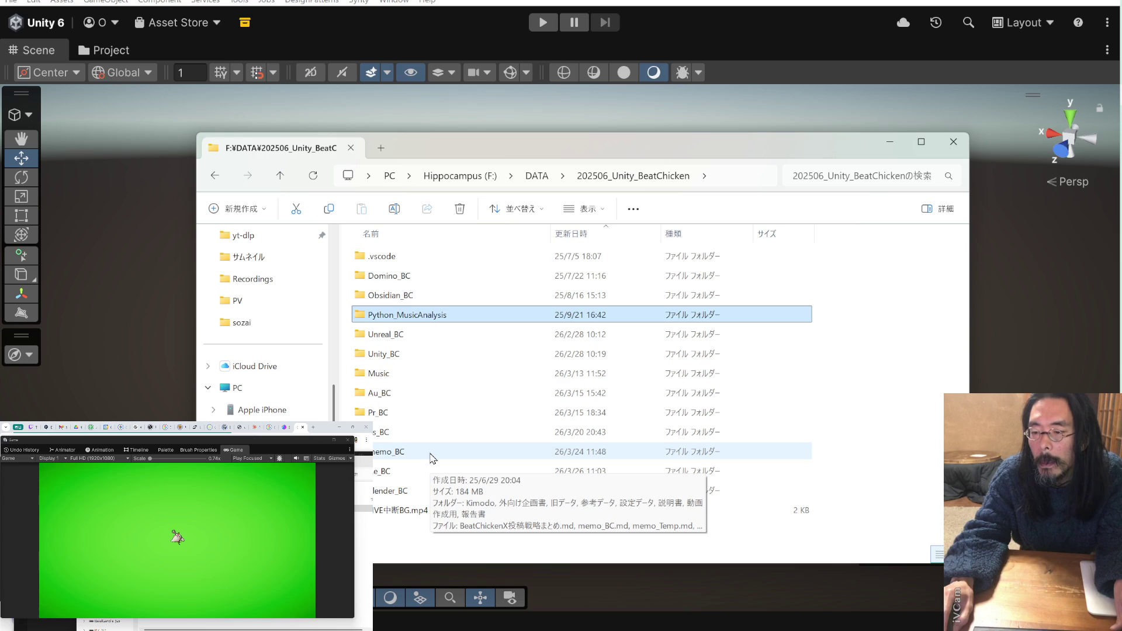
{"action": "left_click", "coordinate": [432, 457]}
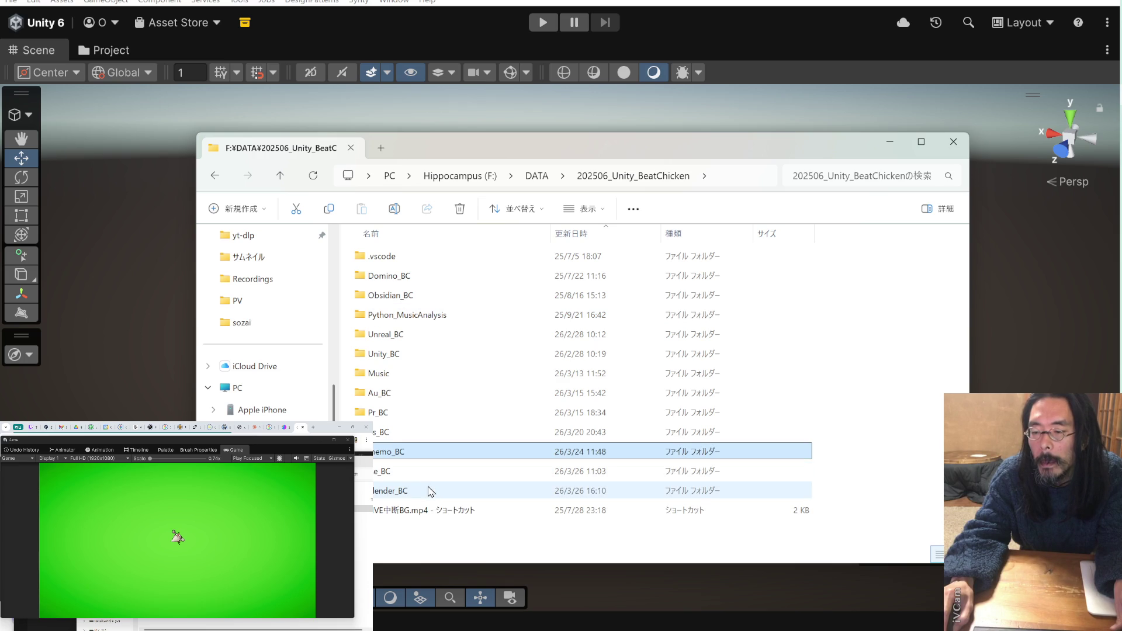
{"action": "left_click", "coordinate": [433, 374]}
{"action": "double_click", "coordinate": [433, 374]}
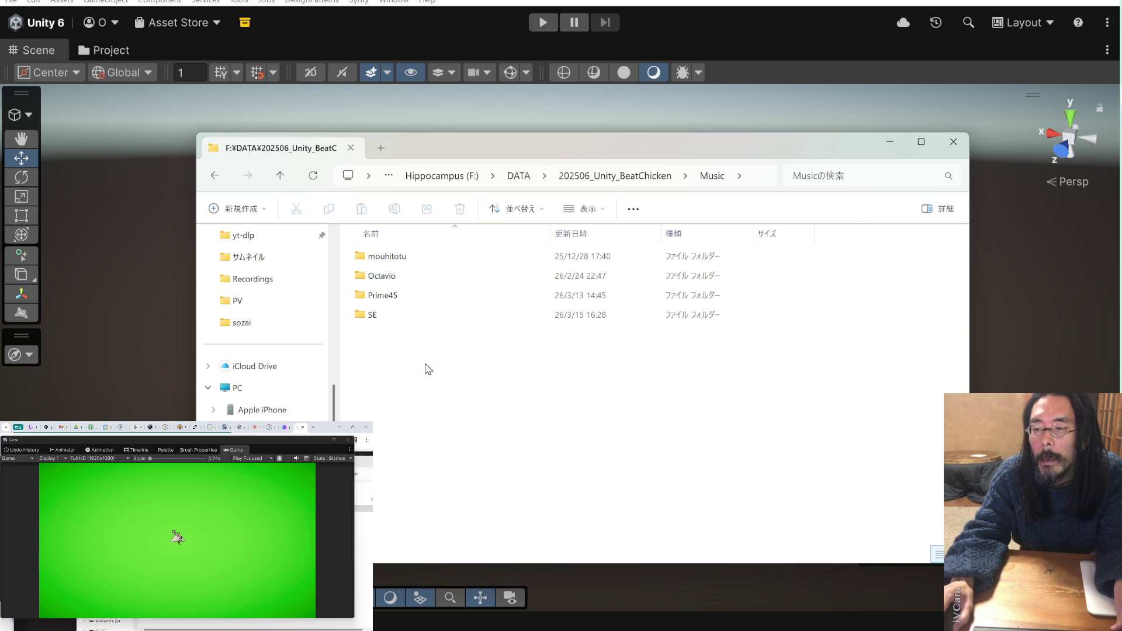
{"action": "left_click", "coordinate": [286, 176]}
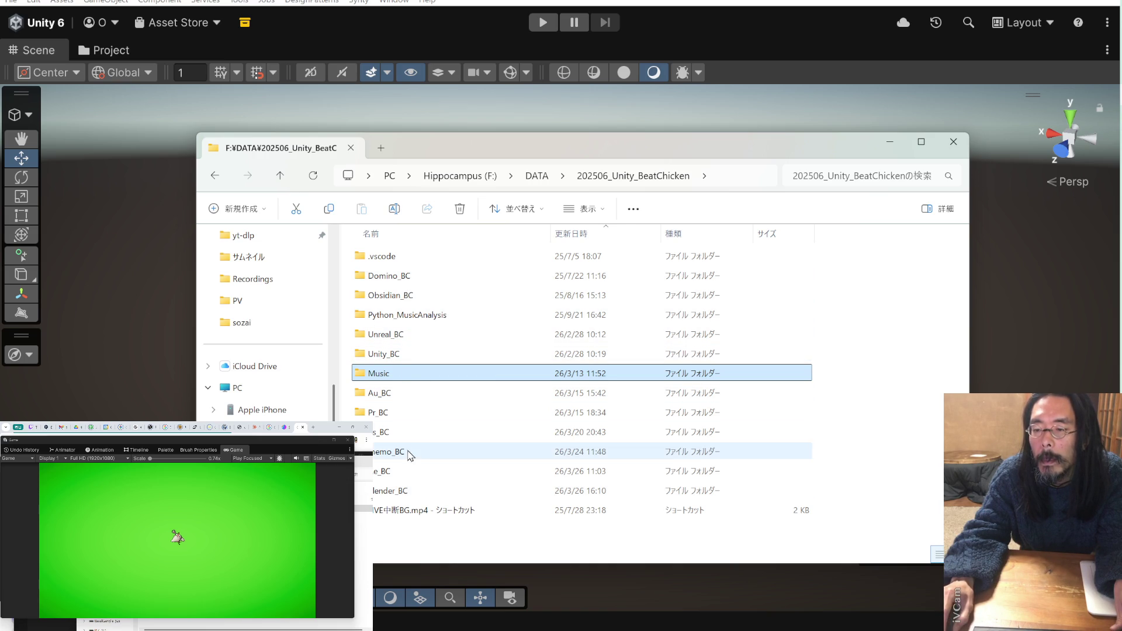
{"action": "double_click", "coordinate": [409, 354]}
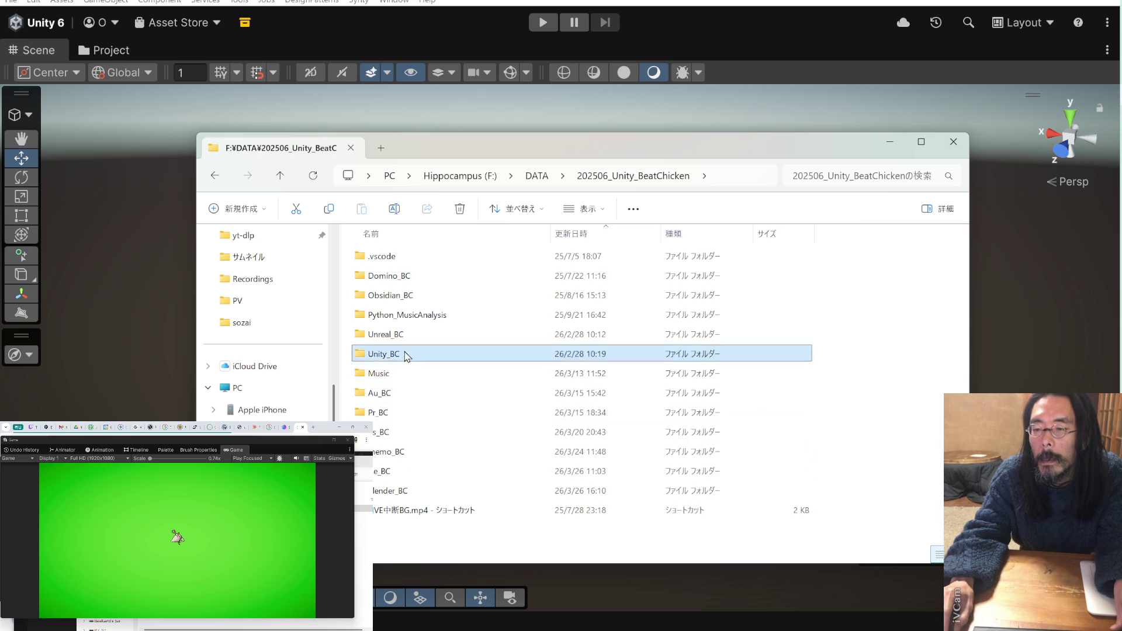
- Open the BeatChicken Unity project's Assets folder
{"action": "double_click", "coordinate": [406, 280]}
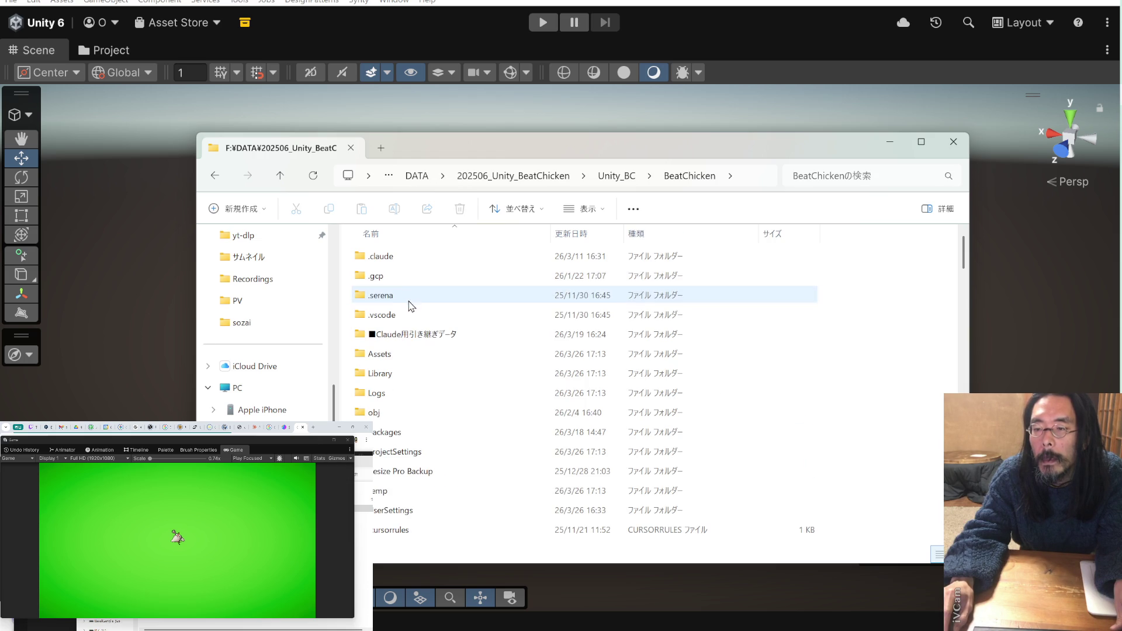
{"action": "scroll", "coordinate": [409, 323], "scroll_direction": "down", "scroll_amount": 2}
{"action": "scroll", "coordinate": [412, 327], "scroll_direction": "up", "scroll_amount": 2}
{"action": "scroll", "coordinate": [407, 337], "scroll_direction": "down", "scroll_amount": 3}
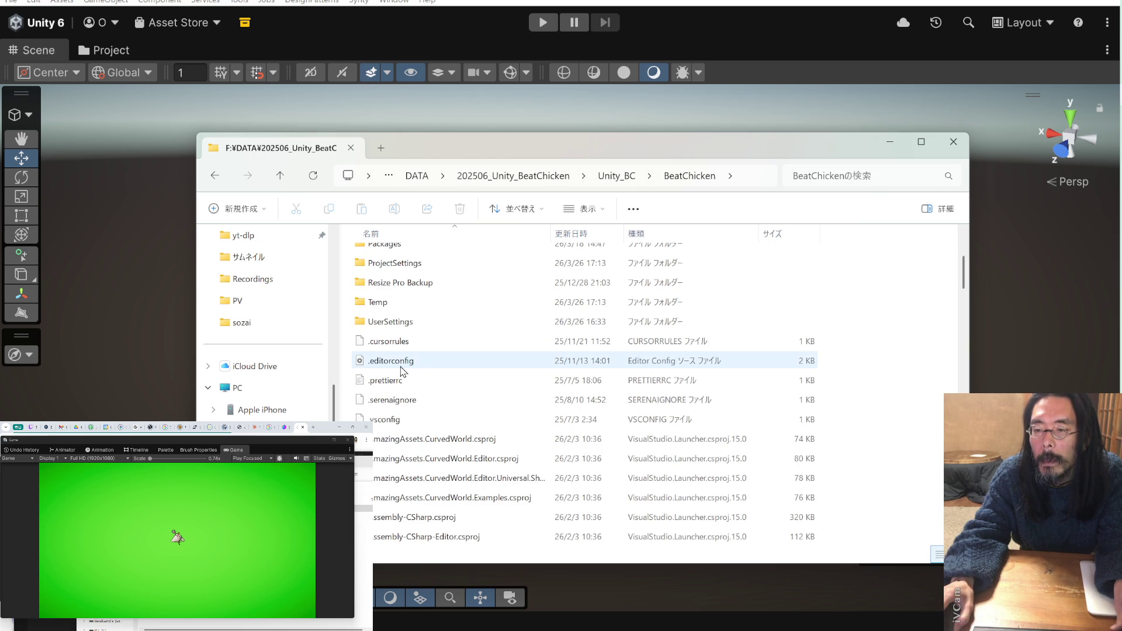
{"action": "scroll", "coordinate": [409, 325], "scroll_direction": "up", "scroll_amount": 2}
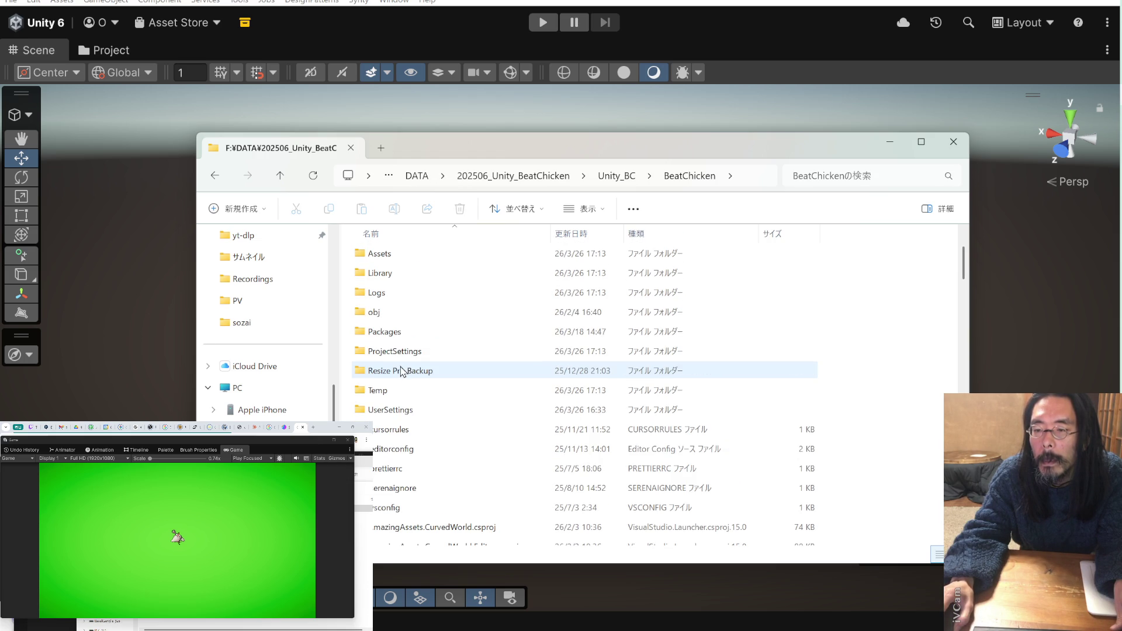
{"action": "double_click", "coordinate": [409, 256]}
{"action": "scroll", "coordinate": [412, 362], "scroll_direction": "down", "scroll_amount": 8}
{"action": "scroll", "coordinate": [408, 369], "scroll_direction": "up", "scroll_amount": 3}
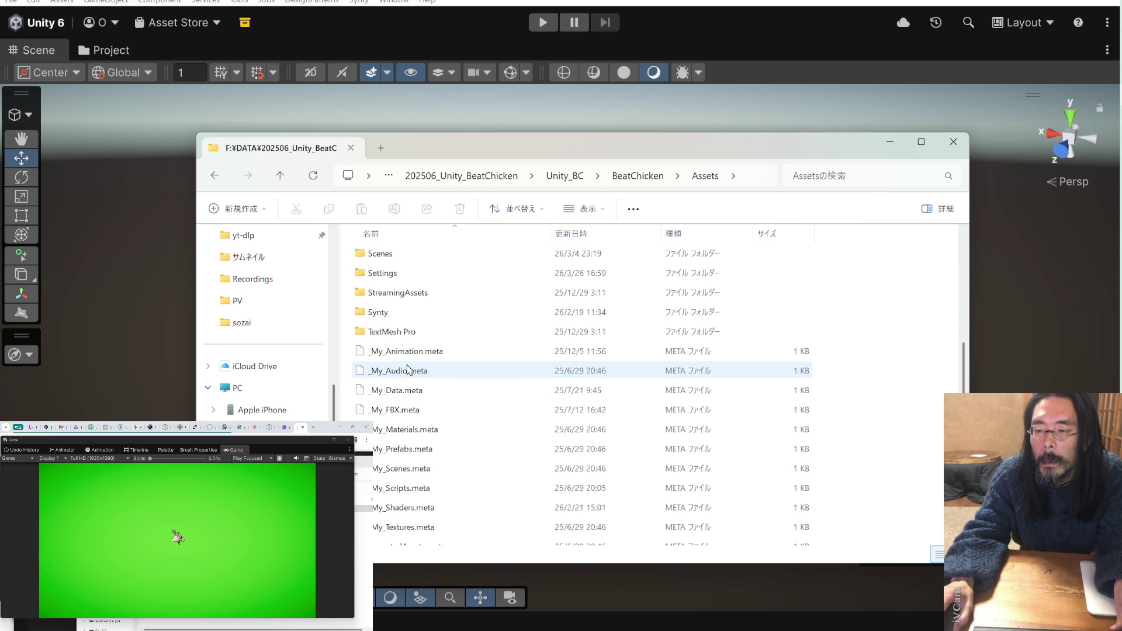
{"action": "scroll", "coordinate": [408, 370], "scroll_direction": "up", "scroll_amount": 2}
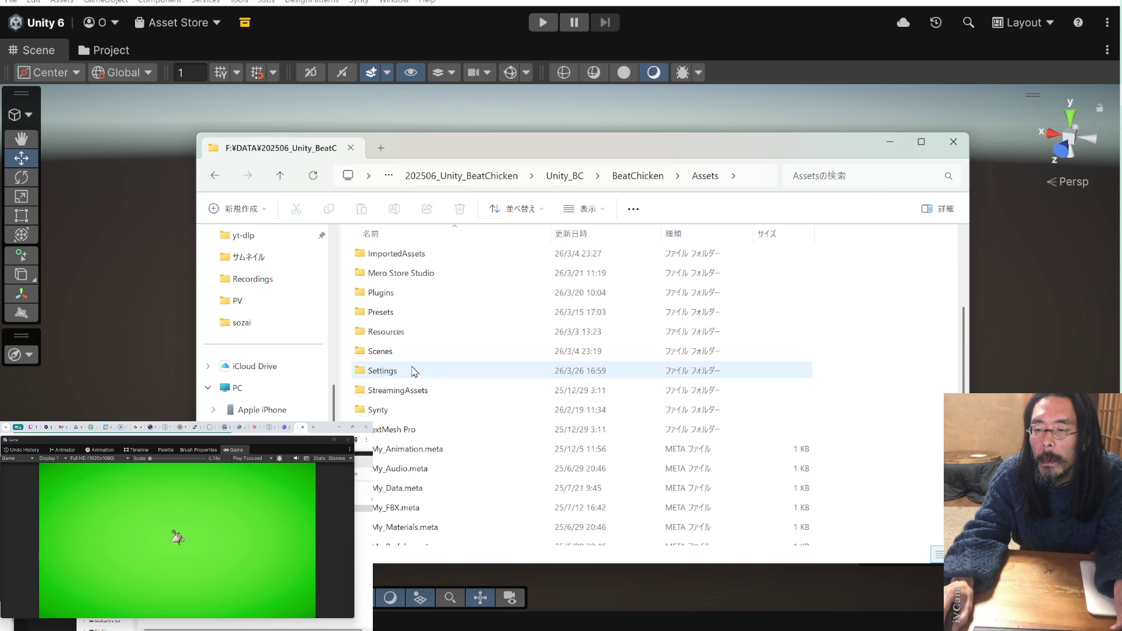
{"action": "scroll", "coordinate": [402, 350], "scroll_direction": "up", "scroll_amount": 2}
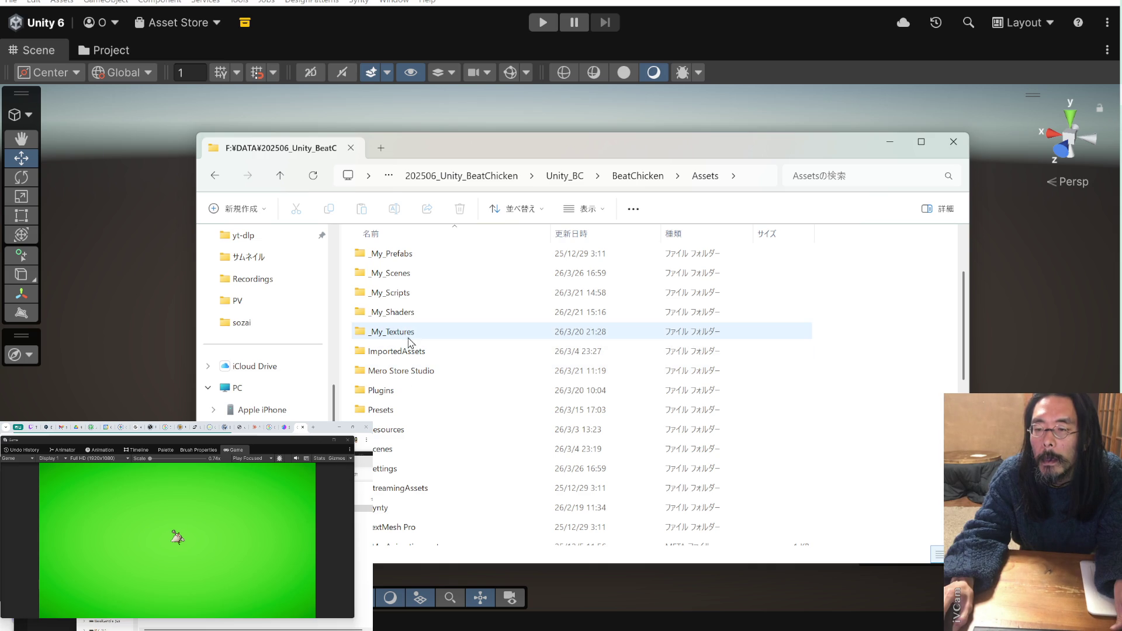
{"action": "scroll", "coordinate": [409, 327], "scroll_direction": "up", "scroll_amount": 2}
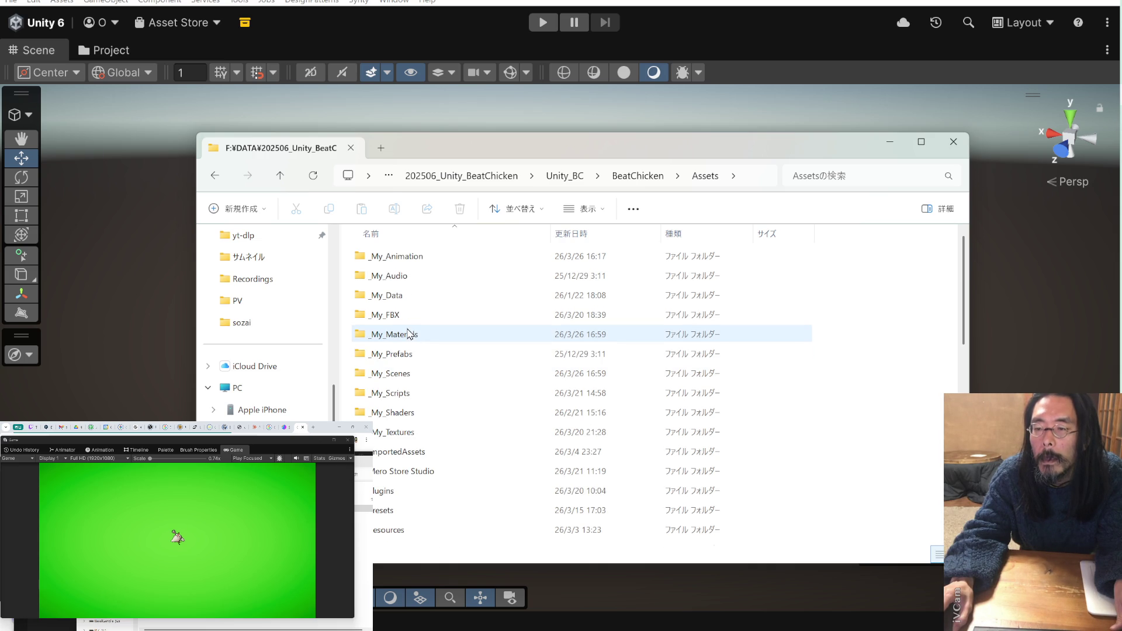
- Navigate _My_Audio to the BGM folder, then bring the finished terminal forward
{"action": "double_click", "coordinate": [412, 275]}
{"action": "double_click", "coordinate": [413, 296]}
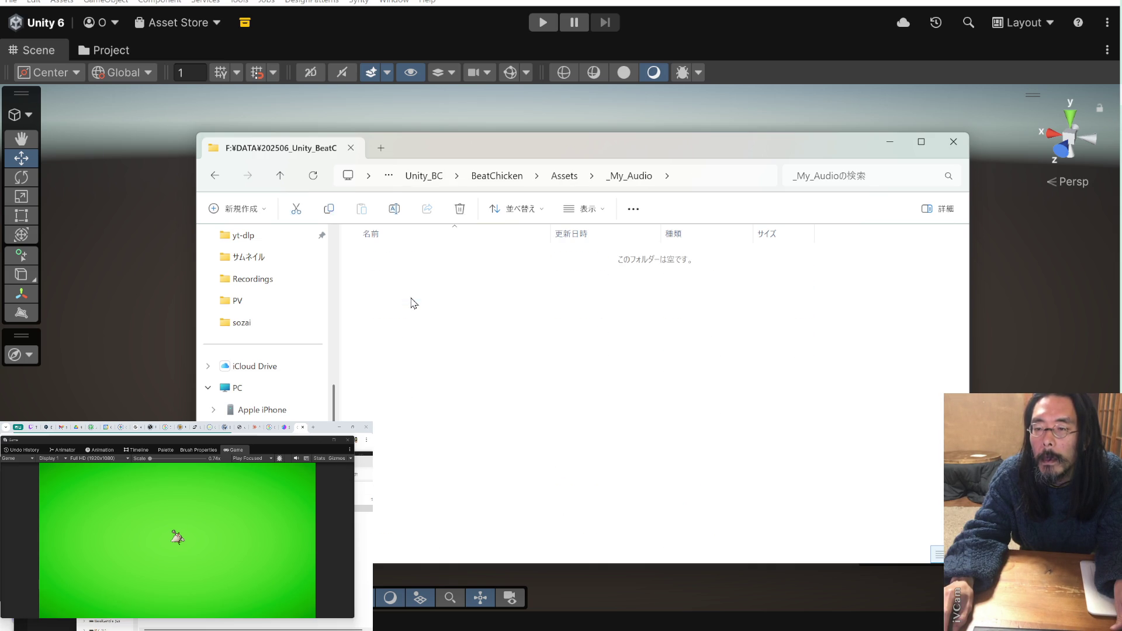
{"action": "key", "text": "alt+Left"}
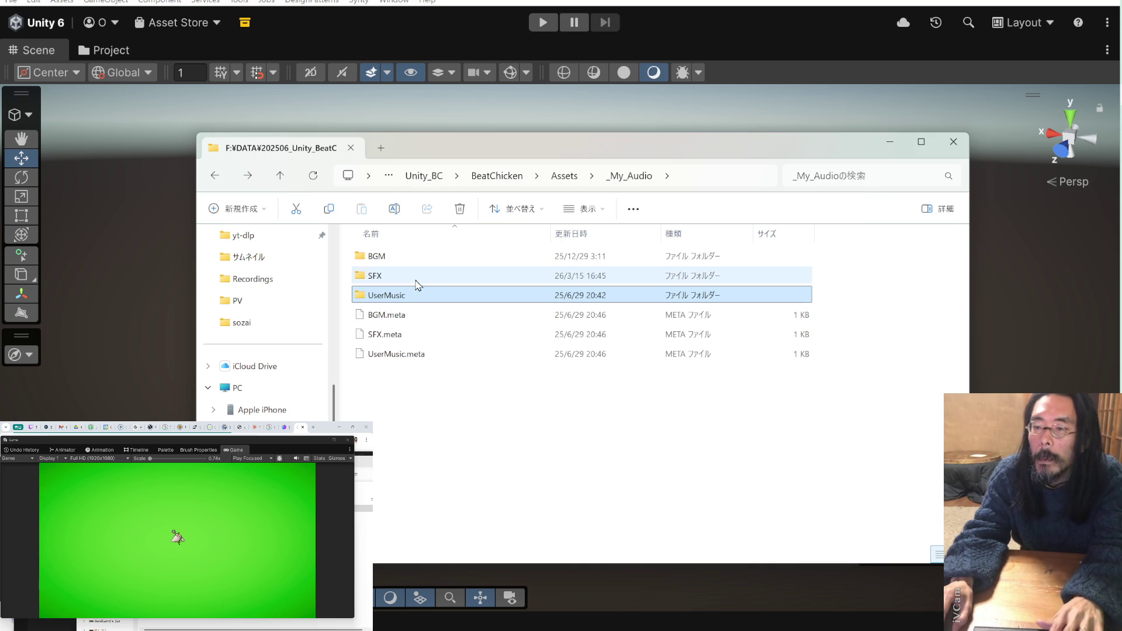
{"action": "double_click", "coordinate": [413, 261]}
{"action": "scroll", "coordinate": [420, 301], "scroll_direction": "down", "scroll_amount": 8}
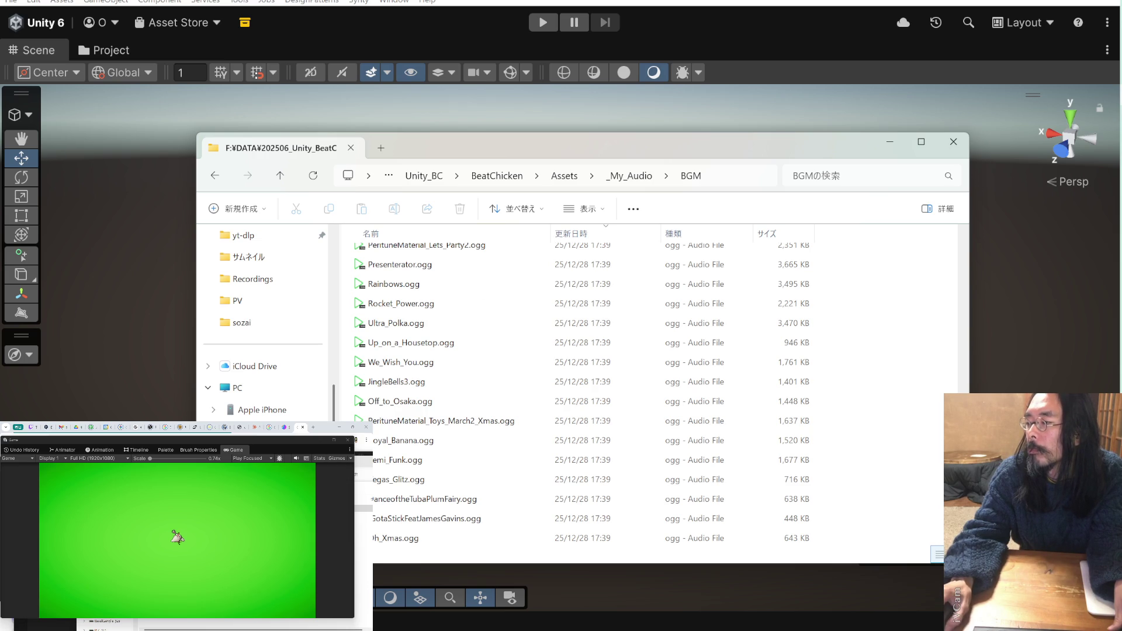
{"action": "key", "text": "alt+Tab"}
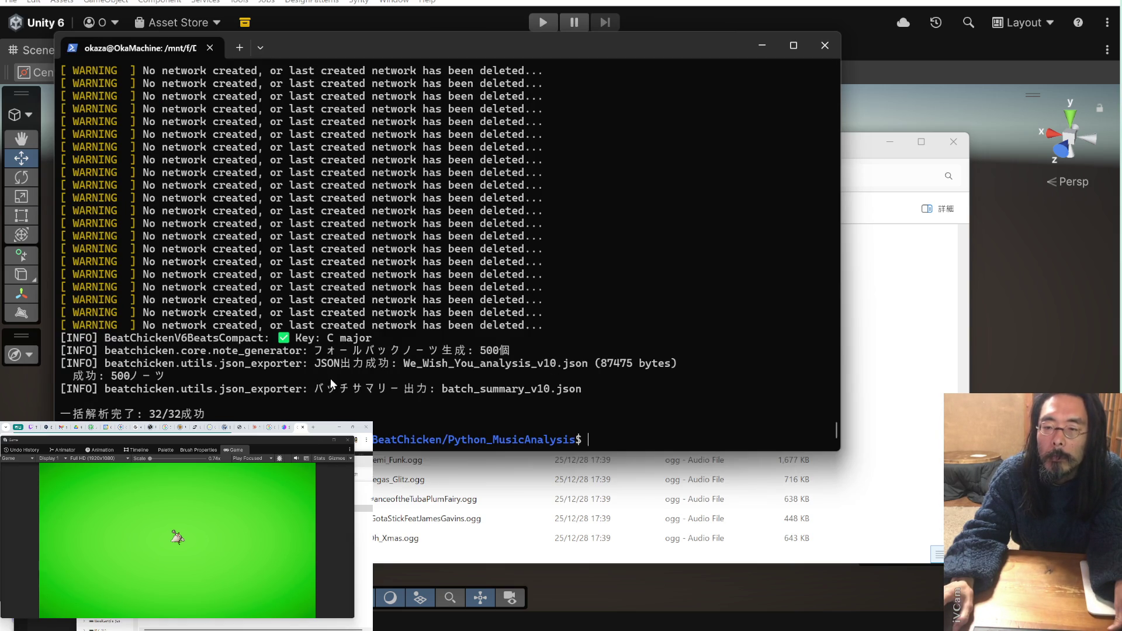
- Scroll the batch log, copy We_Wish_You_analysis_v10, and return to Explorer
{"action": "scroll", "coordinate": [559, 367], "scroll_direction": "up", "scroll_amount": 3}
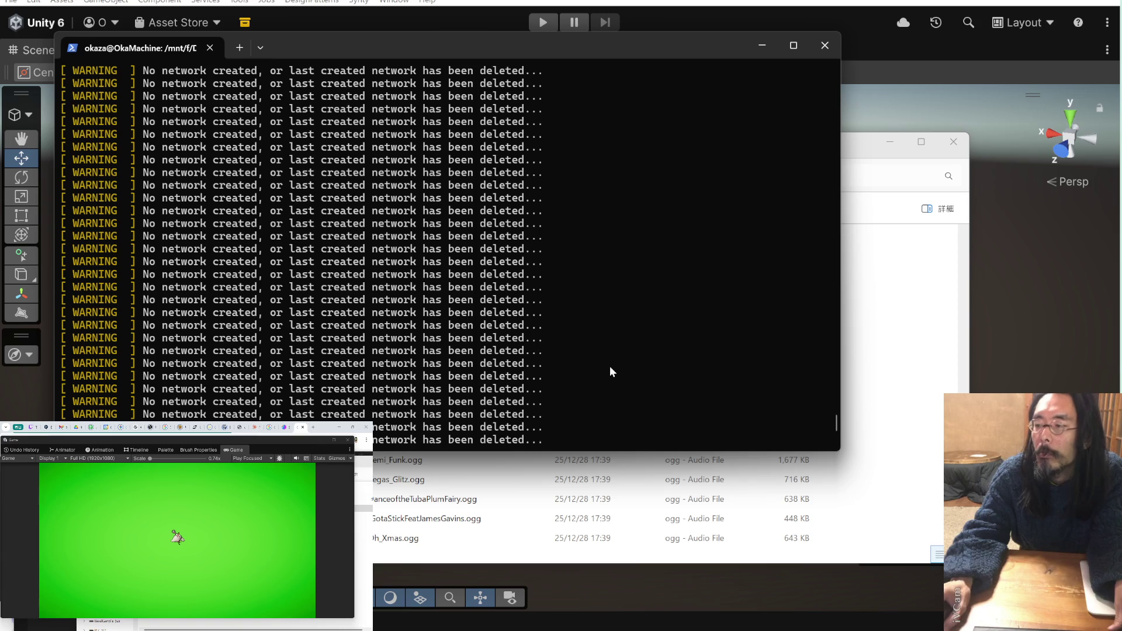
{"action": "mouse_move", "coordinate": [834, 423]}
{"action": "left_mouse_down"}
{"action": "mouse_move", "coordinate": [830, 342]}
{"action": "mouse_move", "coordinate": [829, 370]}
{"action": "left_mouse_up"}
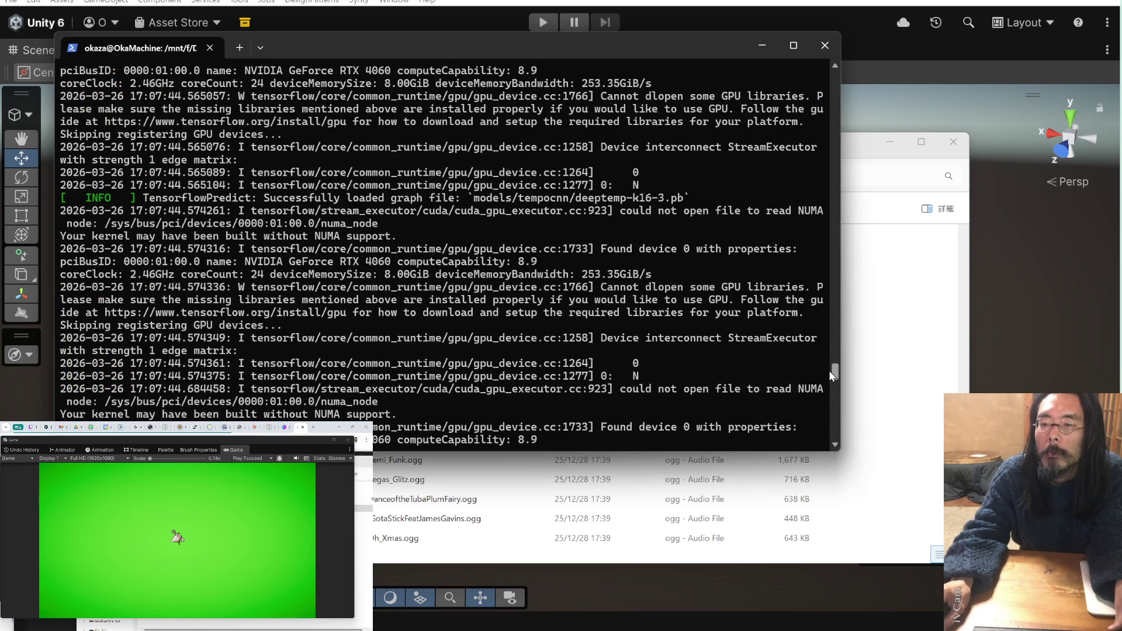
{"action": "scroll", "coordinate": [518, 294], "scroll_direction": "down", "scroll_amount": 2}
{"action": "scroll", "coordinate": [519, 300], "scroll_direction": "up", "scroll_amount": 1}
{"action": "scroll", "coordinate": [519, 299], "scroll_direction": "down", "scroll_amount": 9}
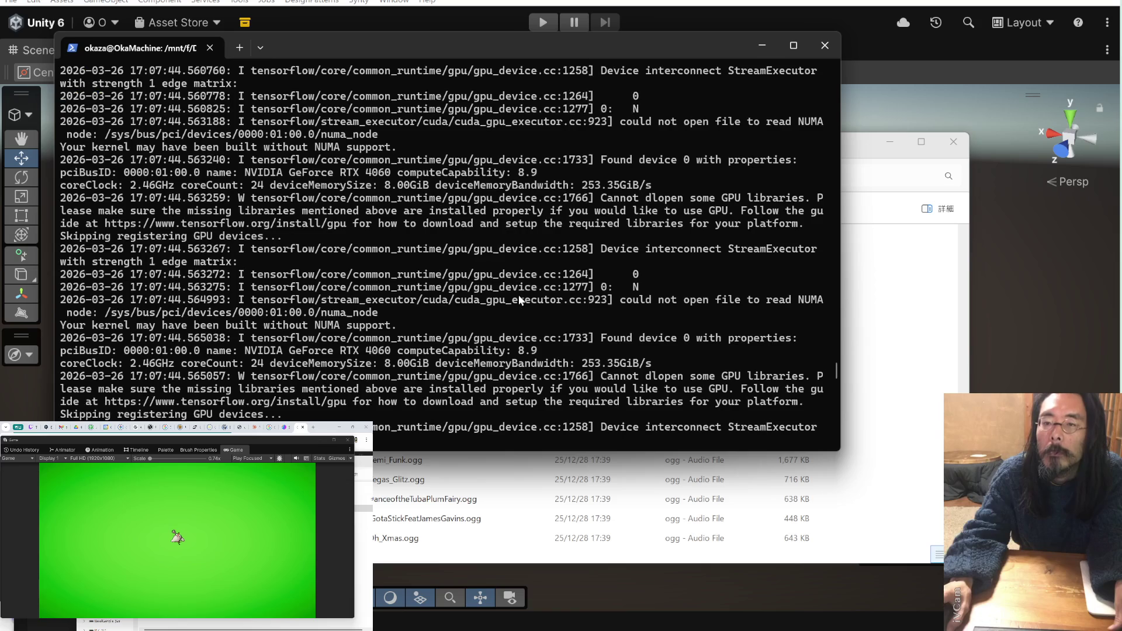
{"action": "scroll", "coordinate": [518, 298], "scroll_direction": "down", "scroll_amount": 7}
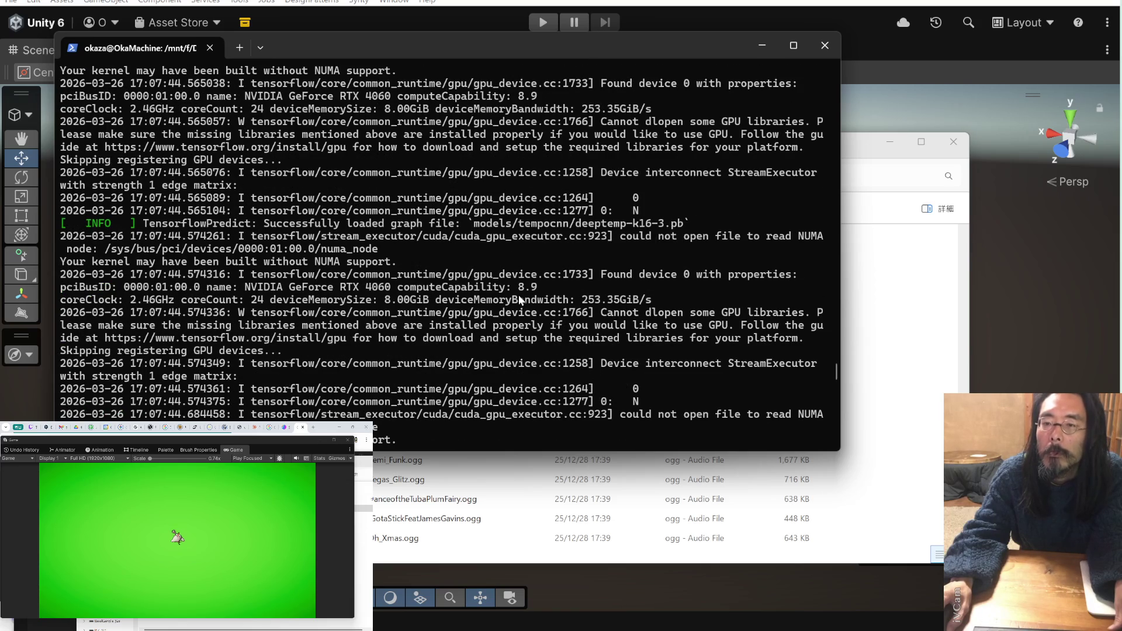
{"action": "scroll", "coordinate": [517, 294], "scroll_direction": "down", "scroll_amount": 5}
{"action": "scroll", "coordinate": [517, 295], "scroll_direction": "down", "scroll_amount": 10}
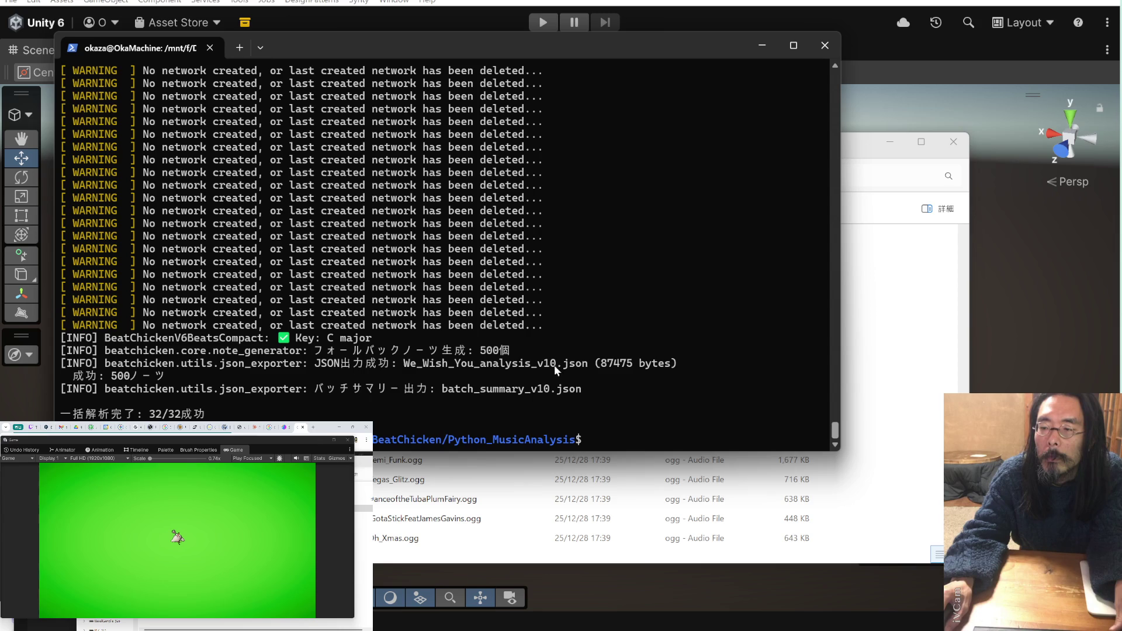
{"action": "left_click_drag", "start_coordinate": [554, 365], "coordinate": [408, 368]}
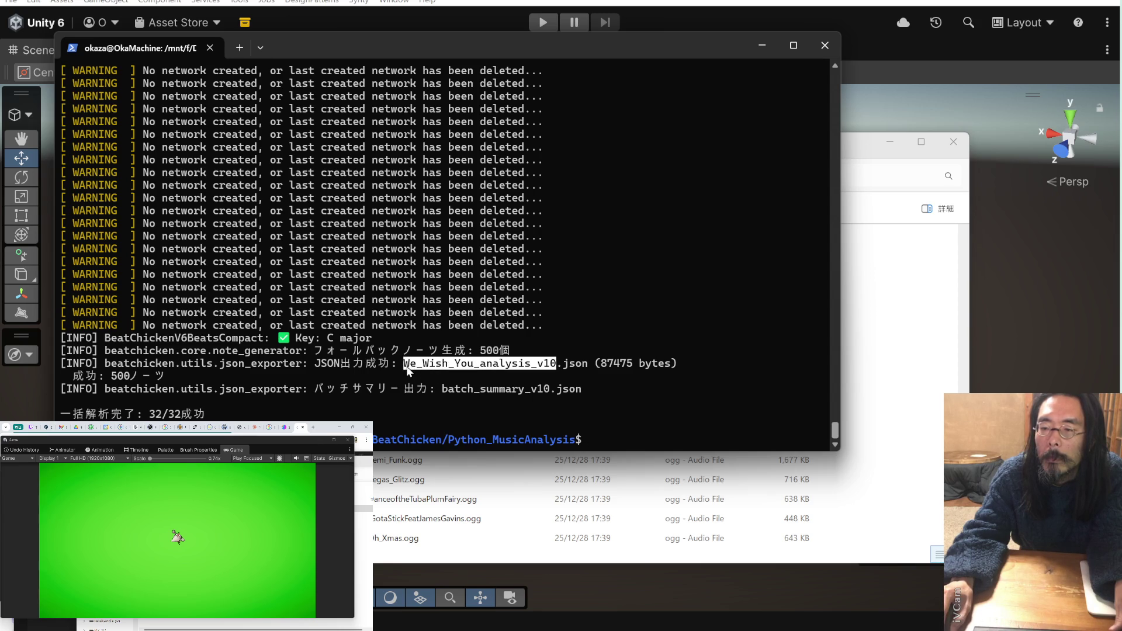
{"action": "key", "text": "ctrl+c"}
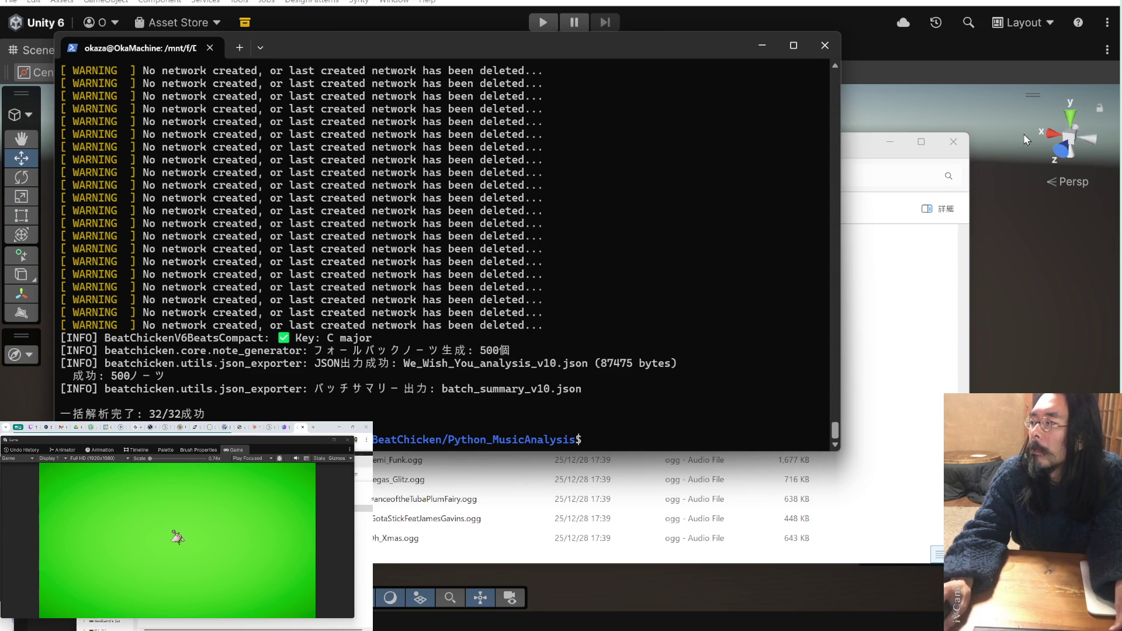
{"action": "left_click", "coordinate": [924, 246]}
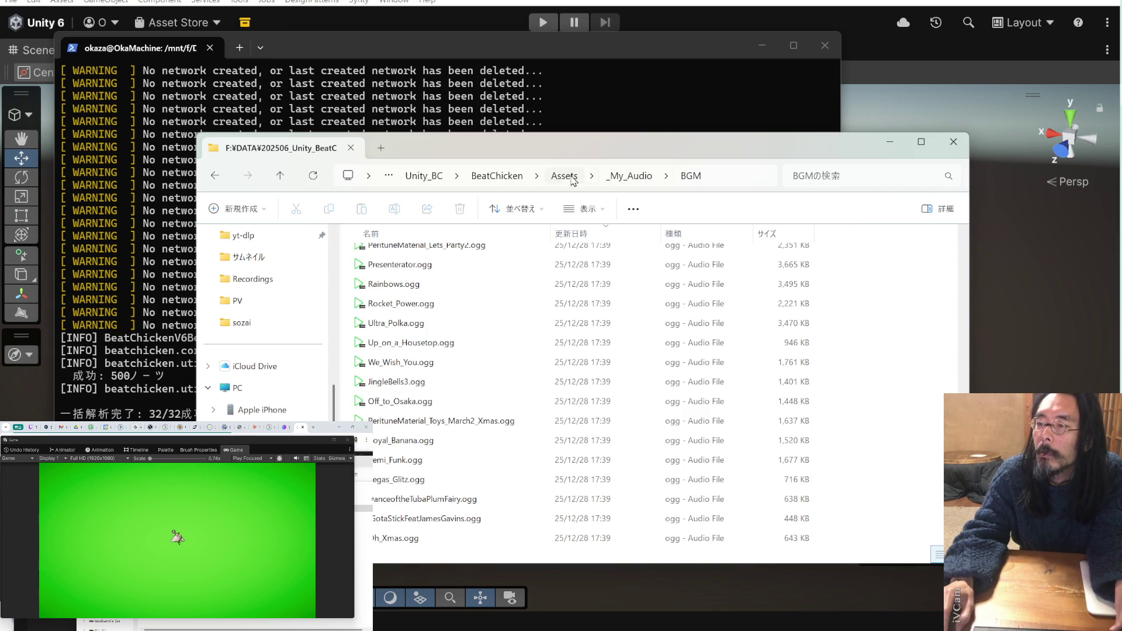
- Search Unity_BC for We_Wish_You_analysis_v10 and open the JSON's file location
{"action": "left_click", "coordinate": [426, 177]}
{"action": "left_click", "coordinate": [833, 175]}
{"action": "key", "text": "ctrl+v"}
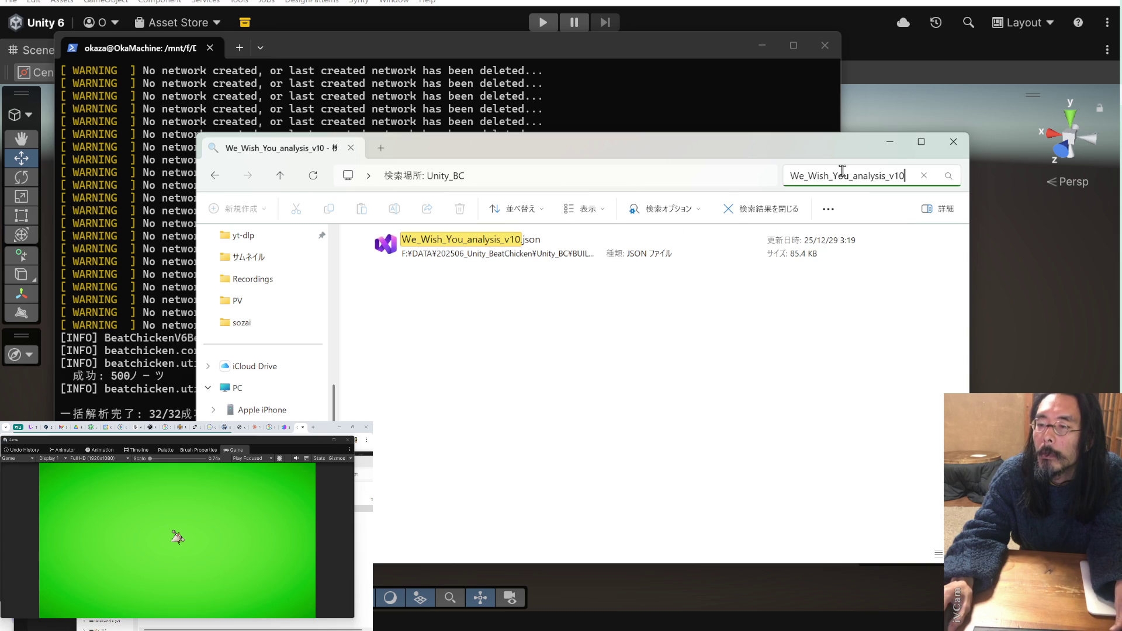
{"action": "right_click", "coordinate": [549, 250]}
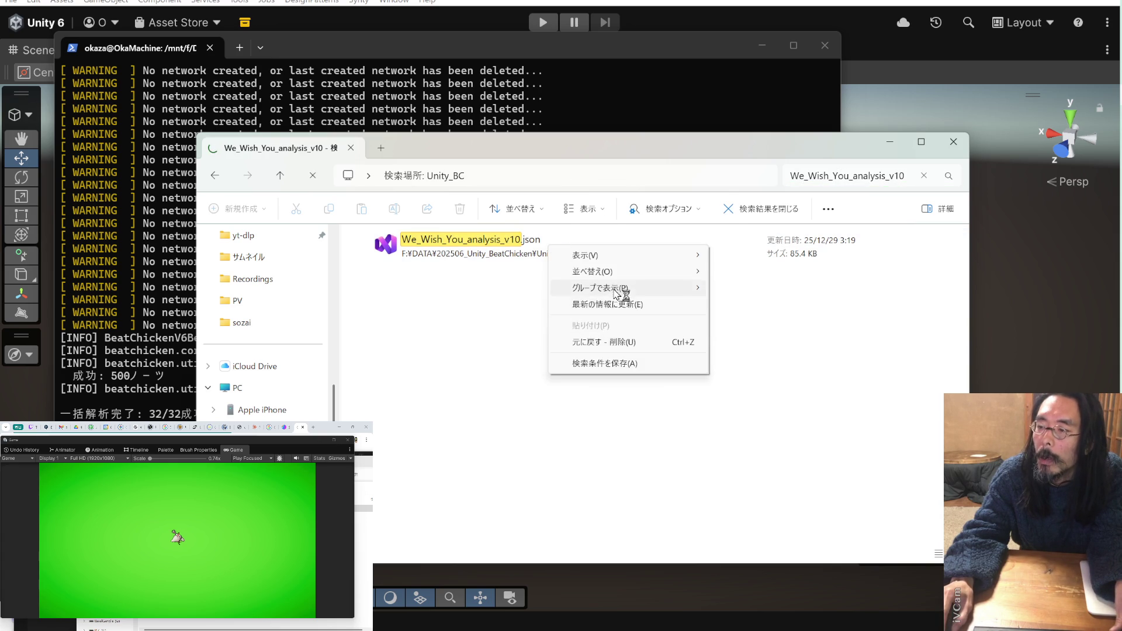
{"action": "left_click", "coordinate": [455, 308]}
{"action": "right_click", "coordinate": [455, 244]}
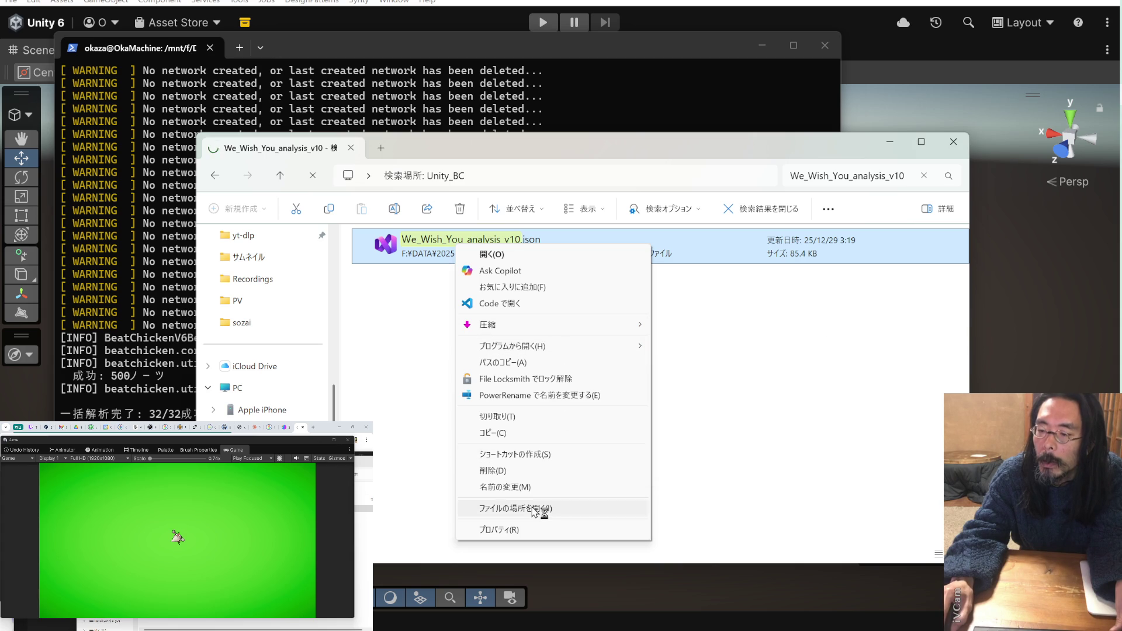
{"action": "left_click", "coordinate": [556, 508]}
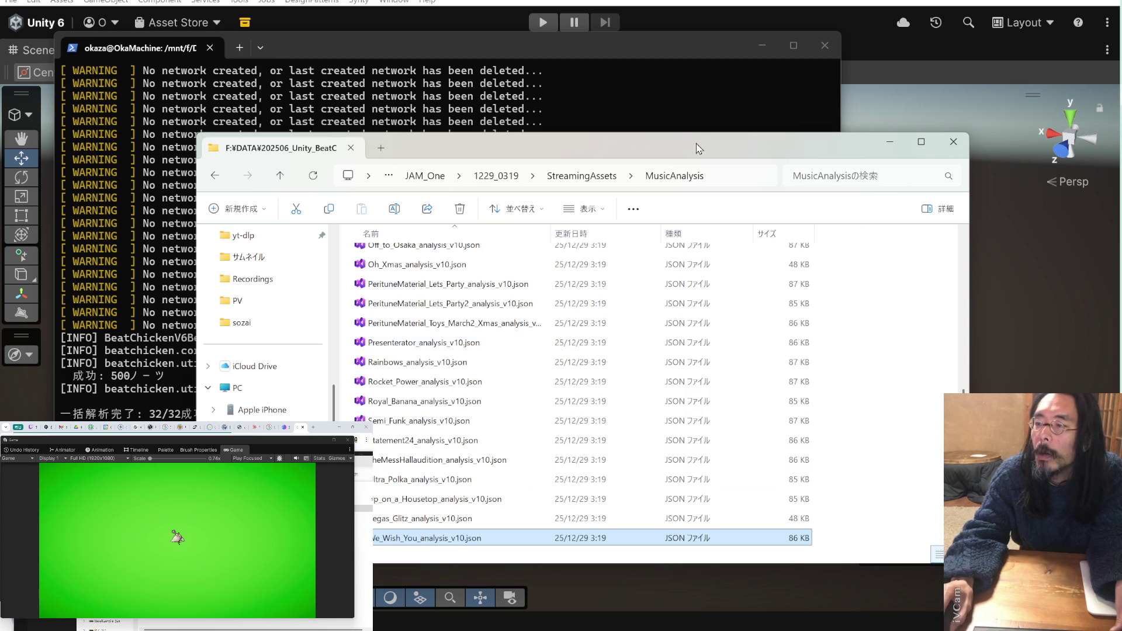
- Sort the MusicAnalysis folder by name, descending, and scan the JSON list
{"action": "left_click_drag", "start_coordinate": [695, 142], "coordinate": [662, 39]}
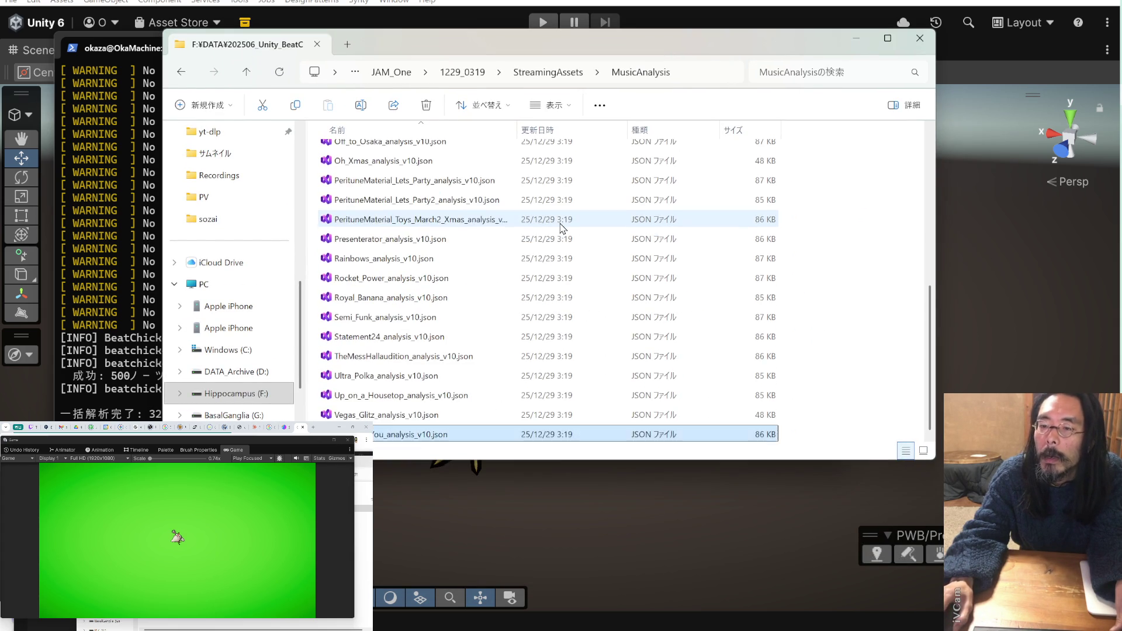
{"action": "left_click", "coordinate": [467, 129]}
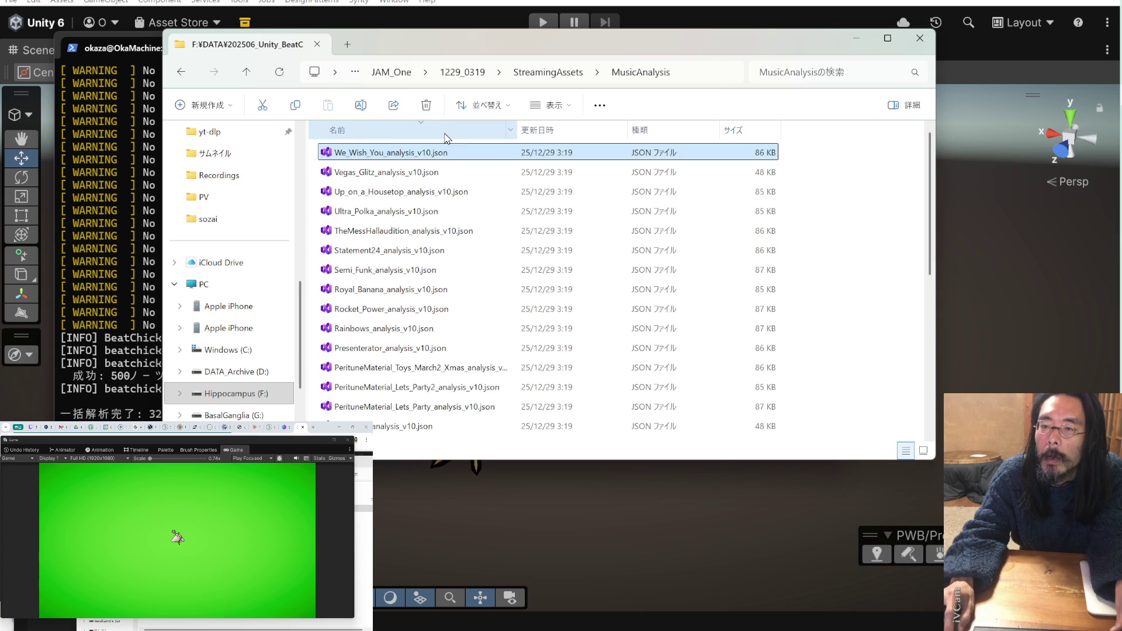
{"action": "scroll", "coordinate": [494, 229], "scroll_direction": "down", "scroll_amount": 5}
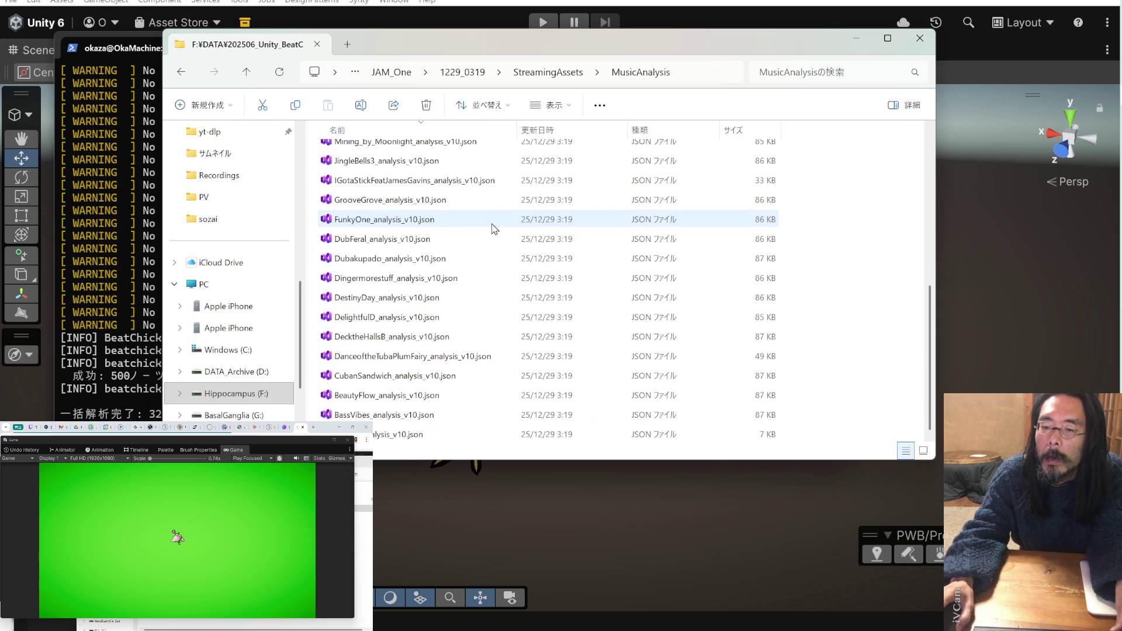
{"action": "scroll", "coordinate": [494, 228], "scroll_direction": "up", "scroll_amount": 5}
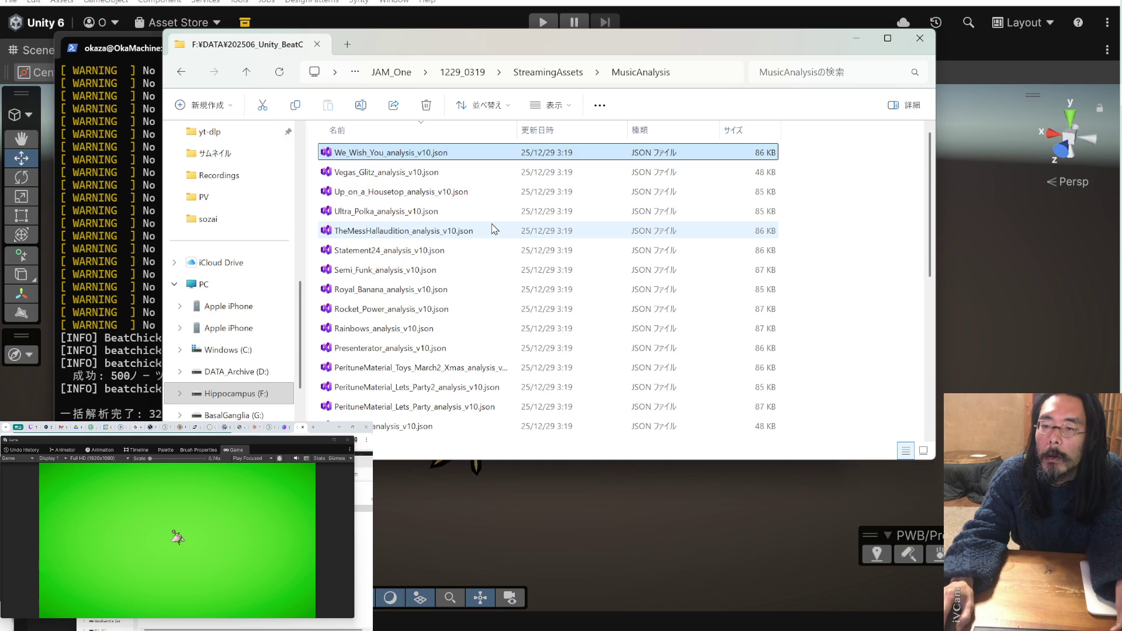
{"action": "scroll", "coordinate": [493, 229], "scroll_direction": "down", "scroll_amount": 5}
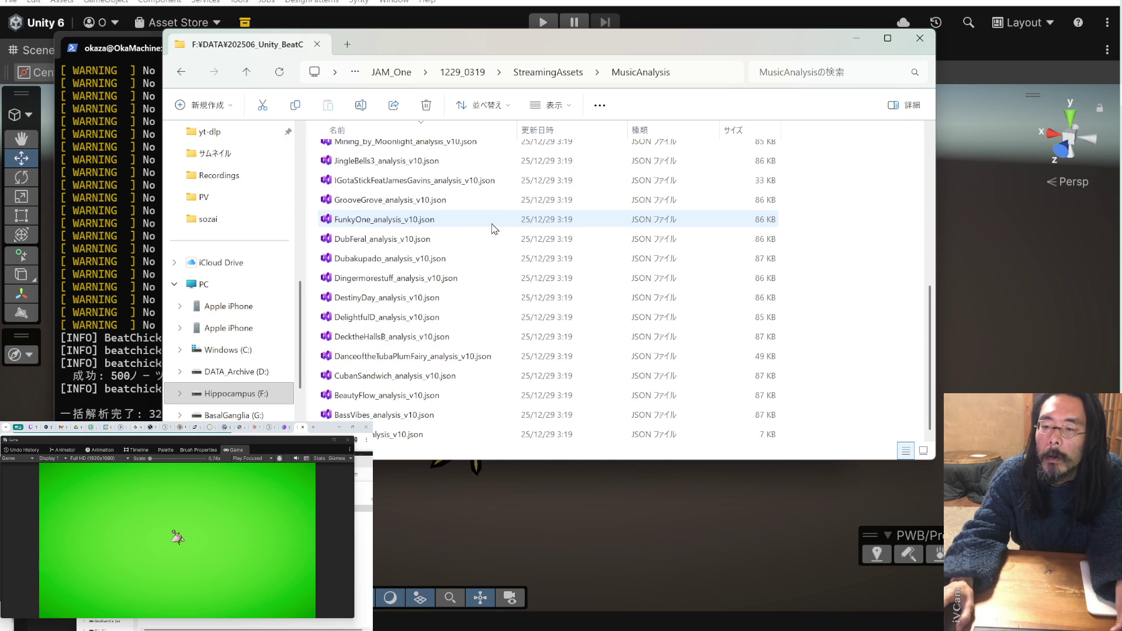
{"action": "scroll", "coordinate": [494, 228], "scroll_direction": "up", "scroll_amount": 5}
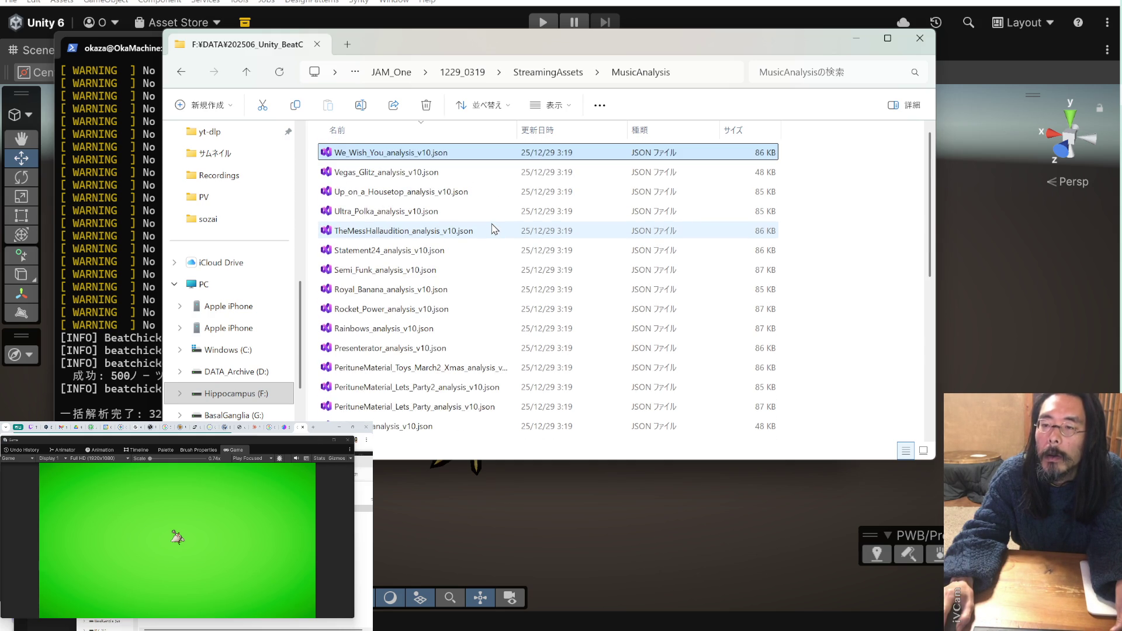
- Peek into StreamingAssets/BakingSheet, return to MusicAnalysis, then switch back to Unity
{"action": "left_click", "coordinate": [542, 73]}
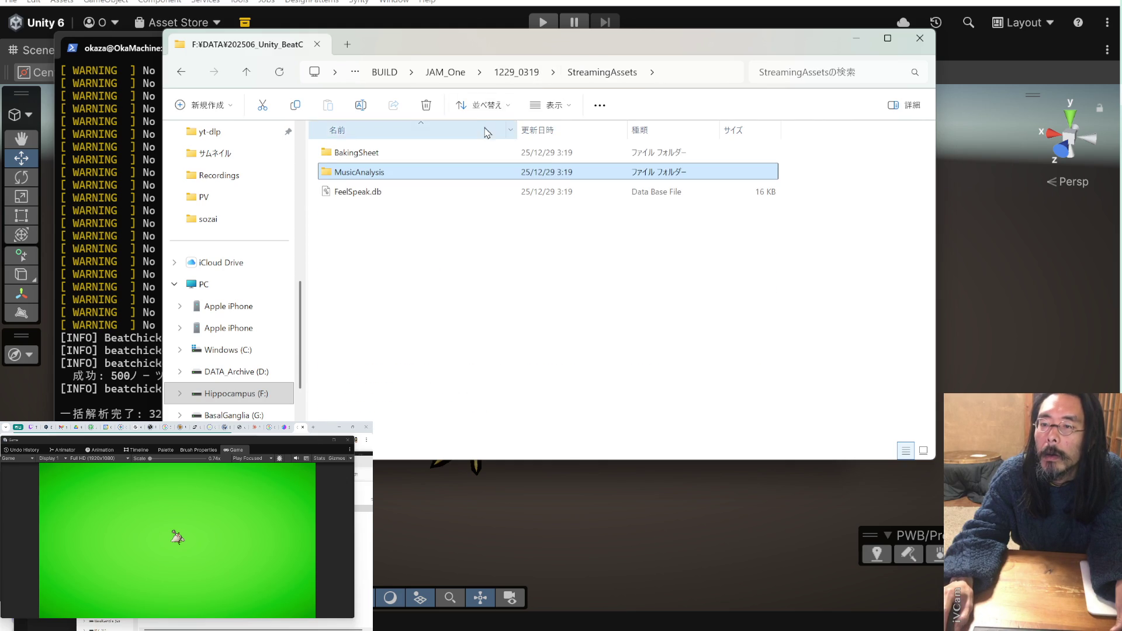
{"action": "double_click", "coordinate": [389, 155]}
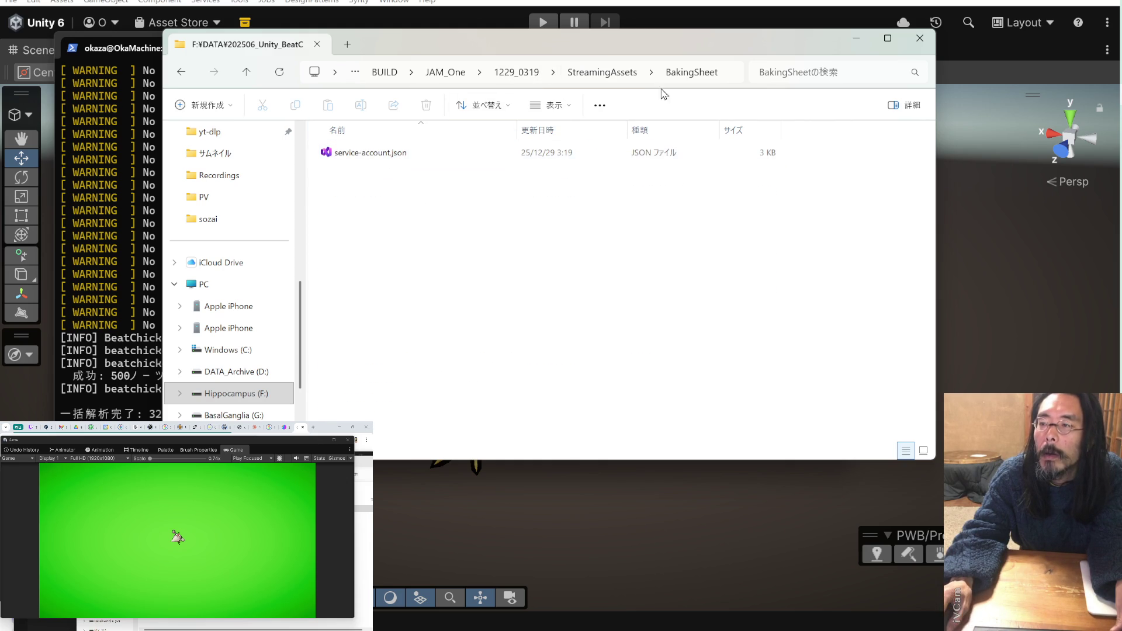
{"action": "left_click", "coordinate": [182, 74]}
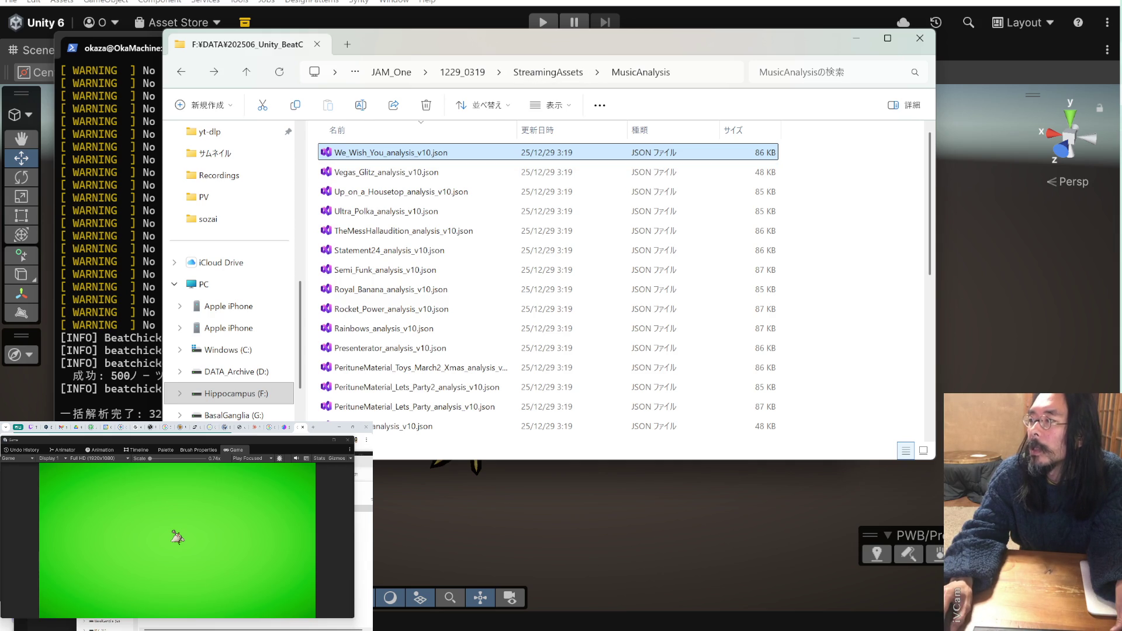
{"action": "mouse_move", "coordinate": [1120, 117]}
{"action": "left_click", "coordinate": [1046, 29]}
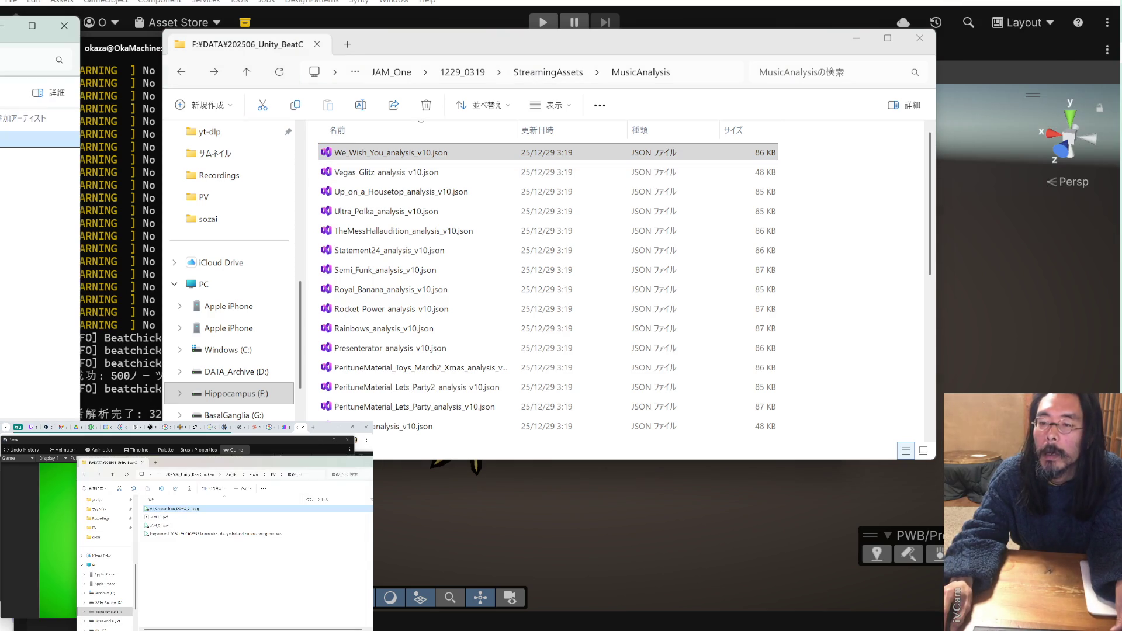
{"action": "left_click", "coordinate": [239, 572]}
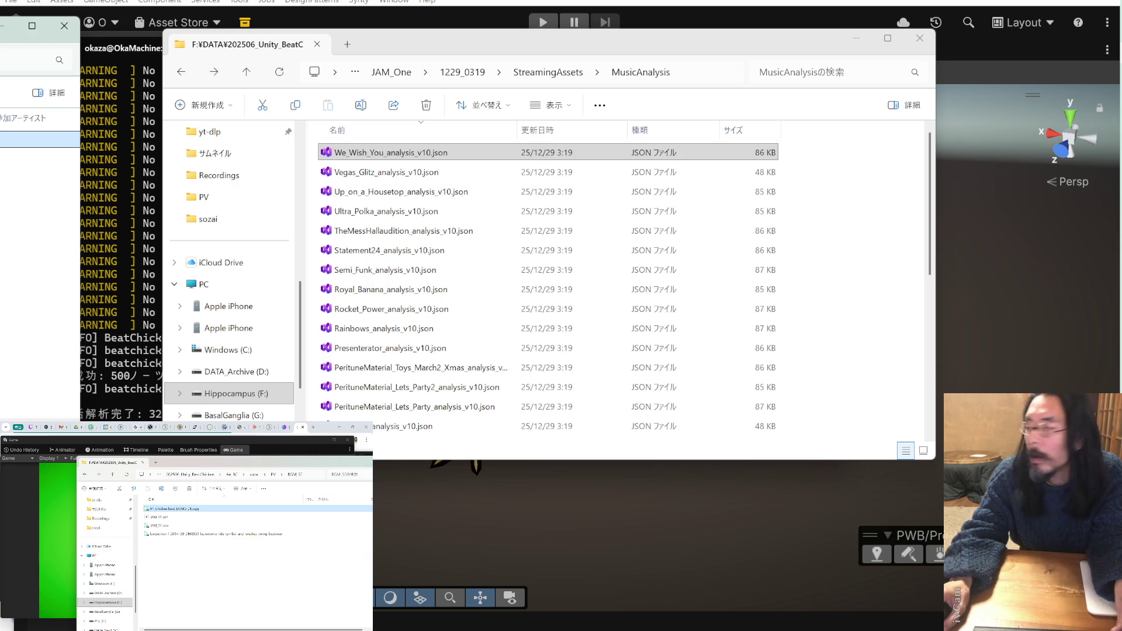
{"action": "key", "text": "alt+Tab"}
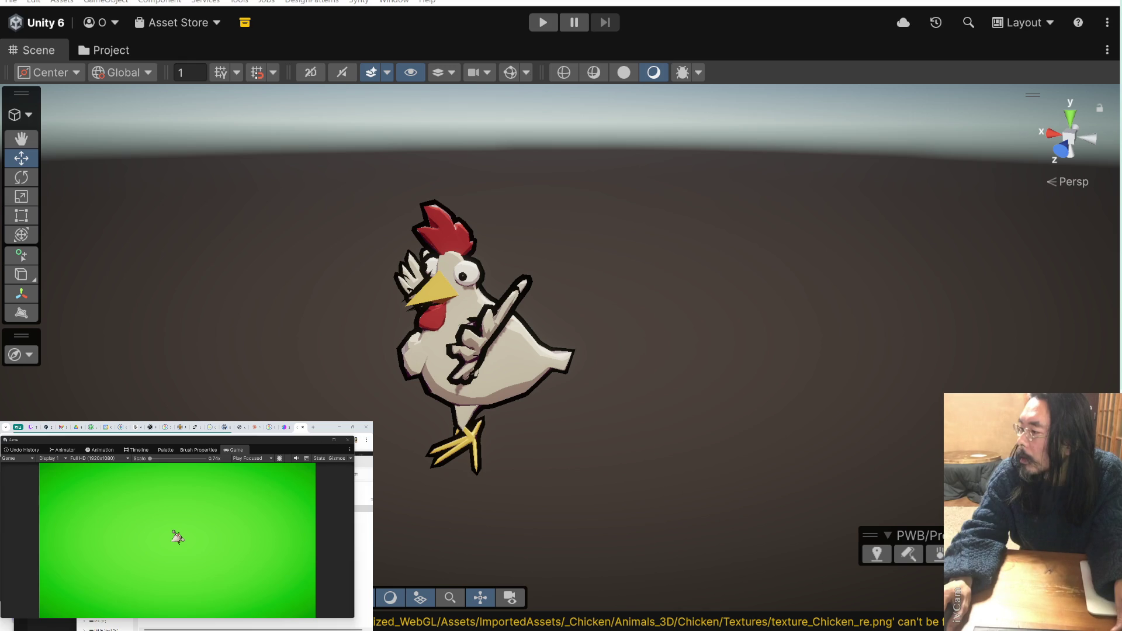
- Delete the selected Unity asset and move the BGM Explorer window to the other monitor
{"action": "key", "text": "Delete"}
{"action": "left_click", "coordinate": [588, 333]}
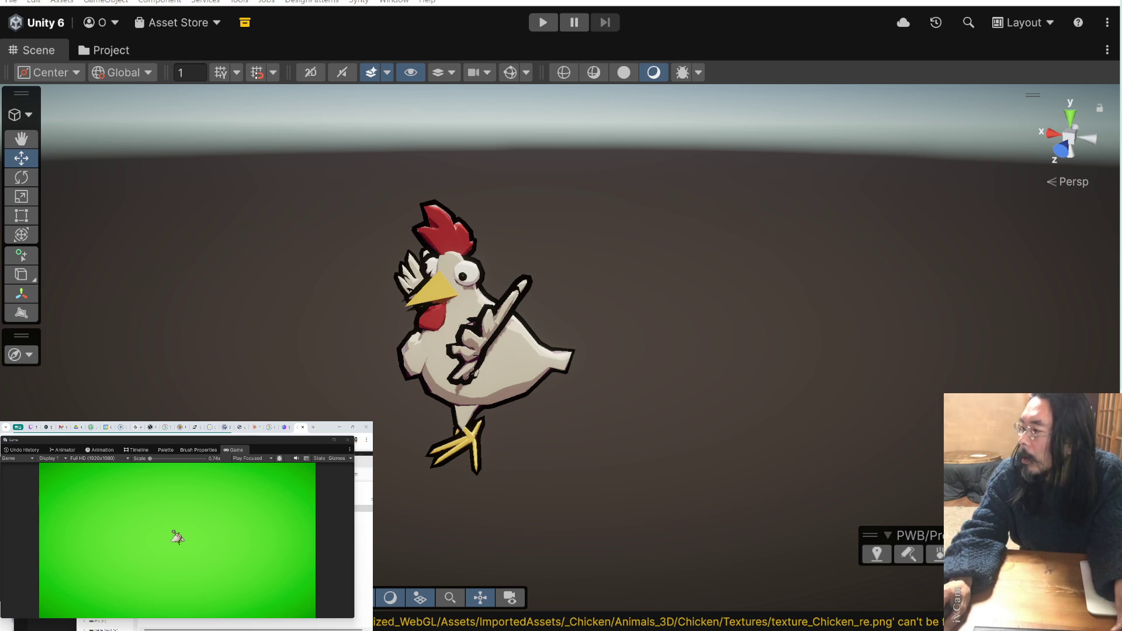
{"action": "key", "text": "alt+Tab"}
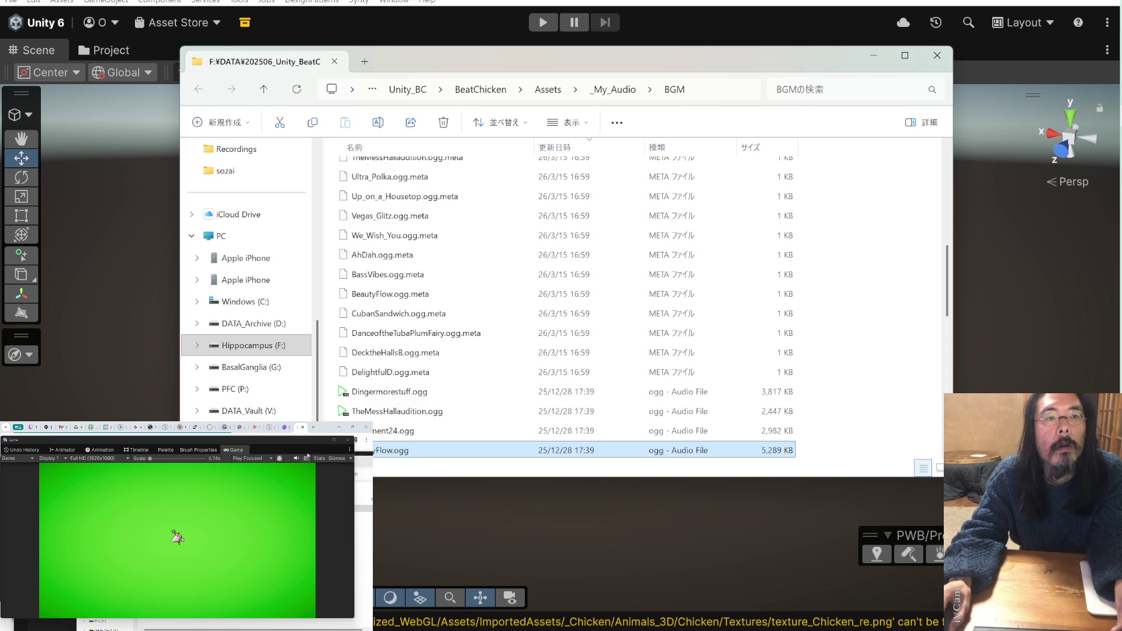
{"action": "key", "text": "super+shift+Left"}
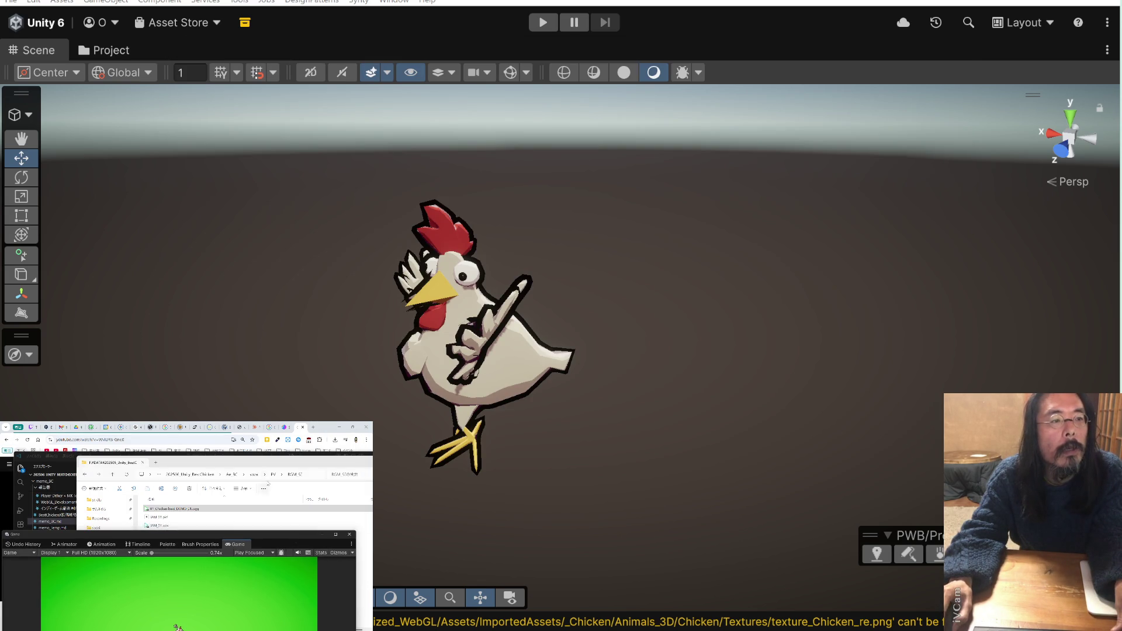
- Search for texture_Chicken, then close that leftover search window
{"action": "type", "text": "texture_Chicken"}
{"action": "key", "text": "Return"}
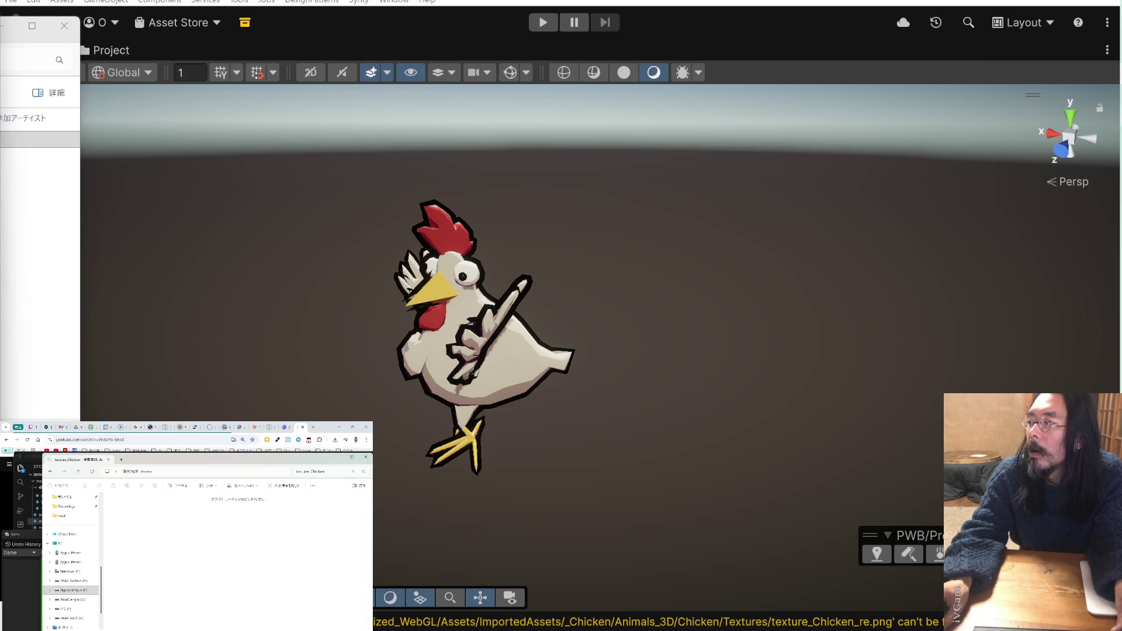
{"action": "key", "text": "alt+Tab"}
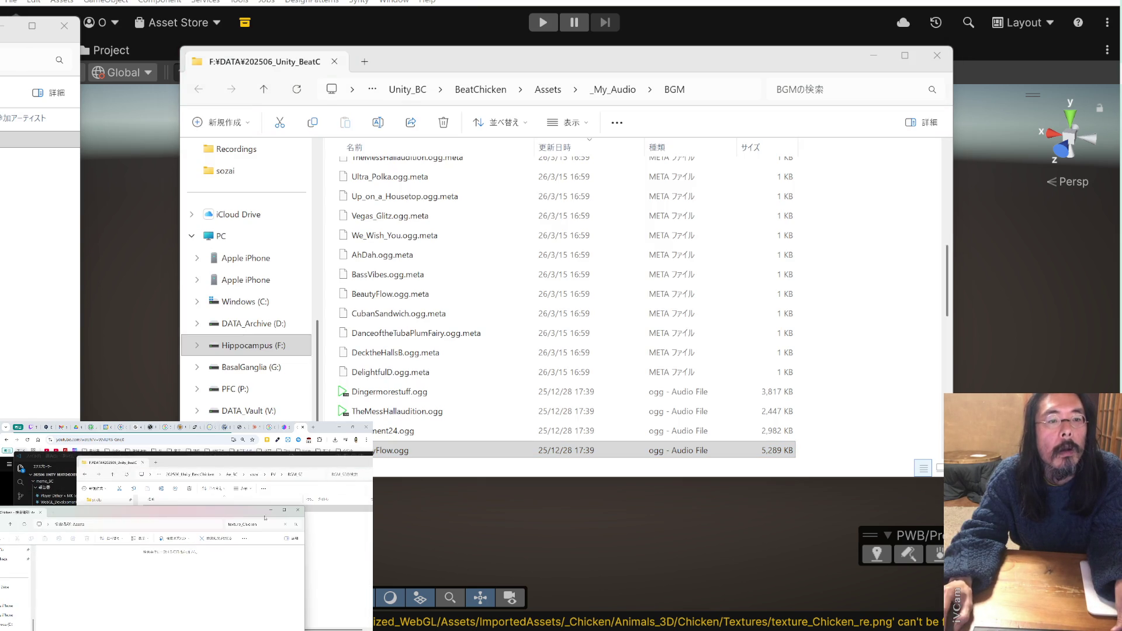
{"action": "key", "text": "ctrl+w"}
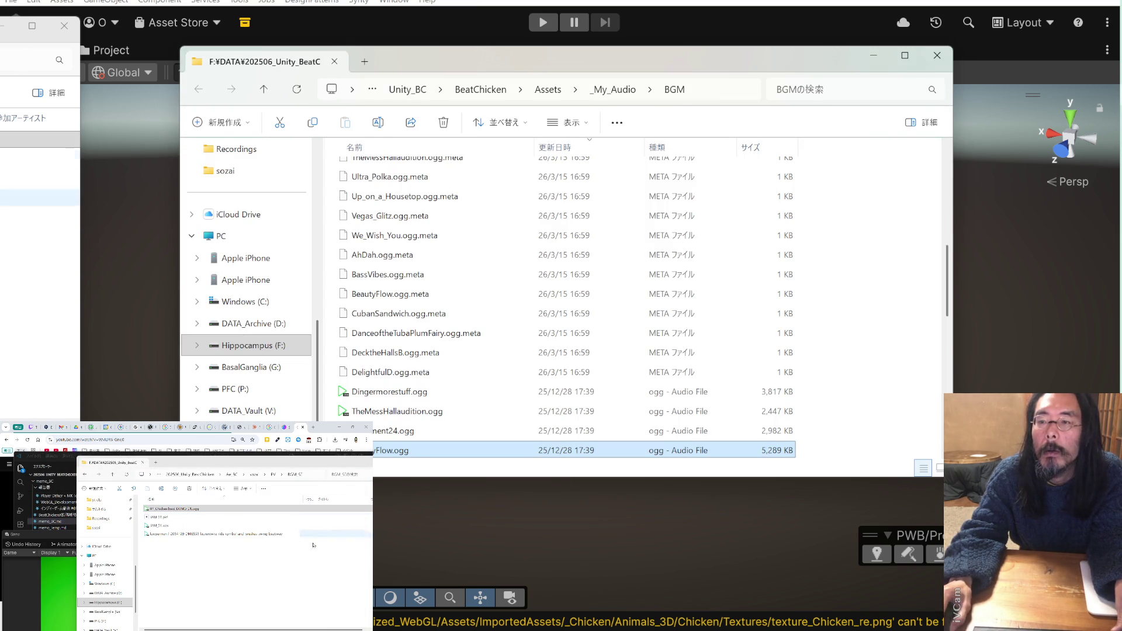
- Sort the BGM files by modification date, newest first
{"action": "scroll", "coordinate": [465, 243], "scroll_direction": "up", "scroll_amount": 6}
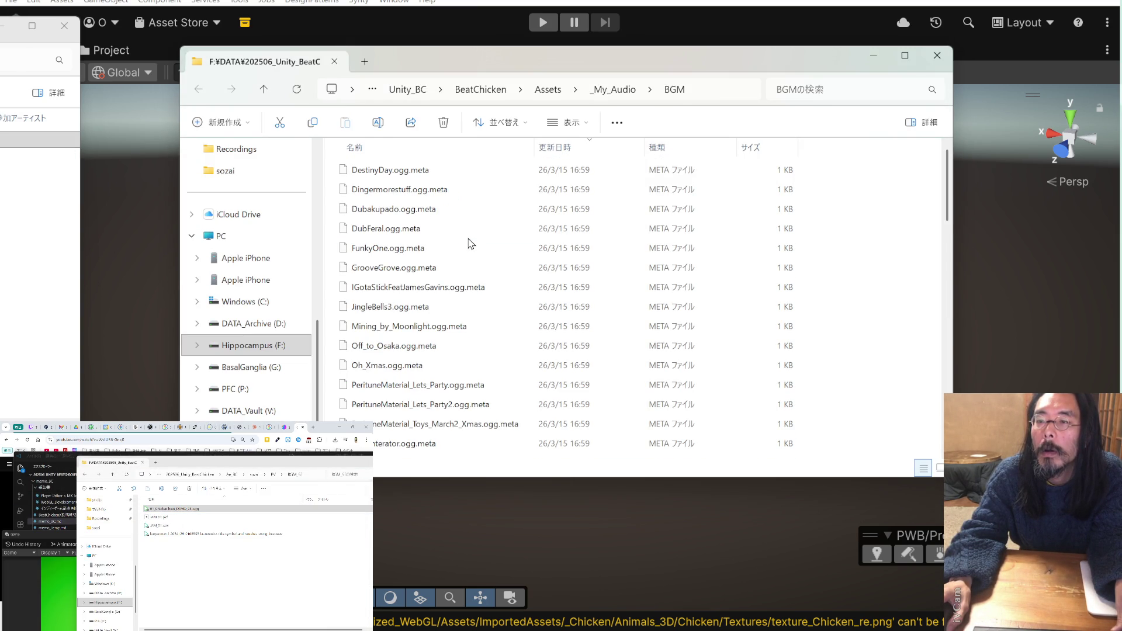
{"action": "scroll", "coordinate": [470, 243], "scroll_direction": "down", "scroll_amount": 15}
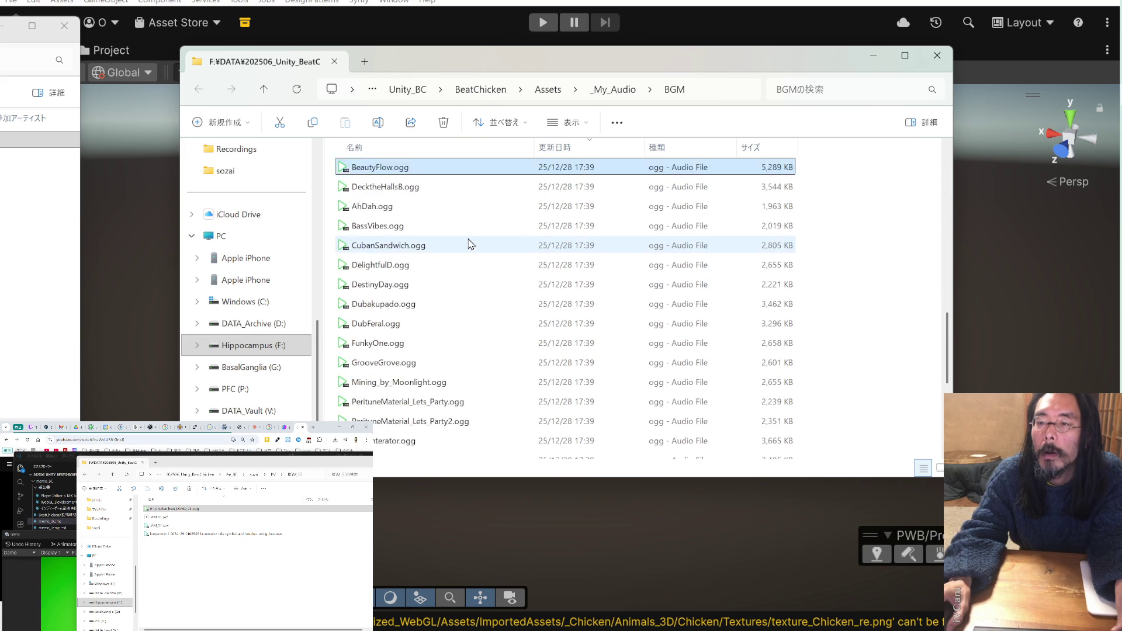
{"action": "scroll", "coordinate": [471, 244], "scroll_direction": "down", "scroll_amount": 2}
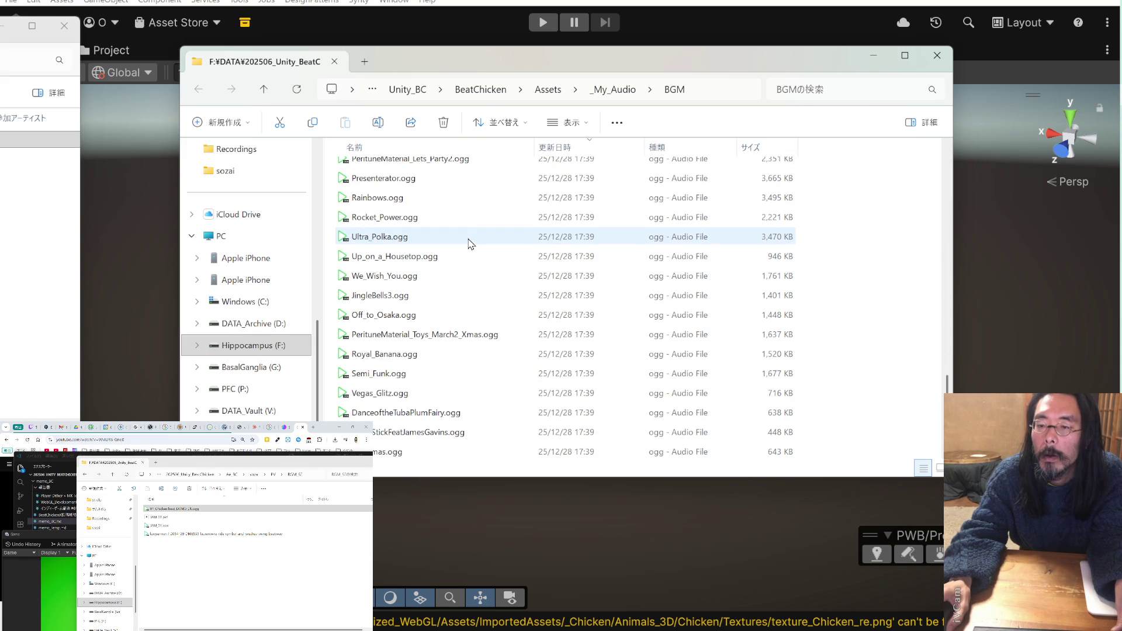
{"action": "scroll", "coordinate": [470, 244], "scroll_direction": "up", "scroll_amount": 8}
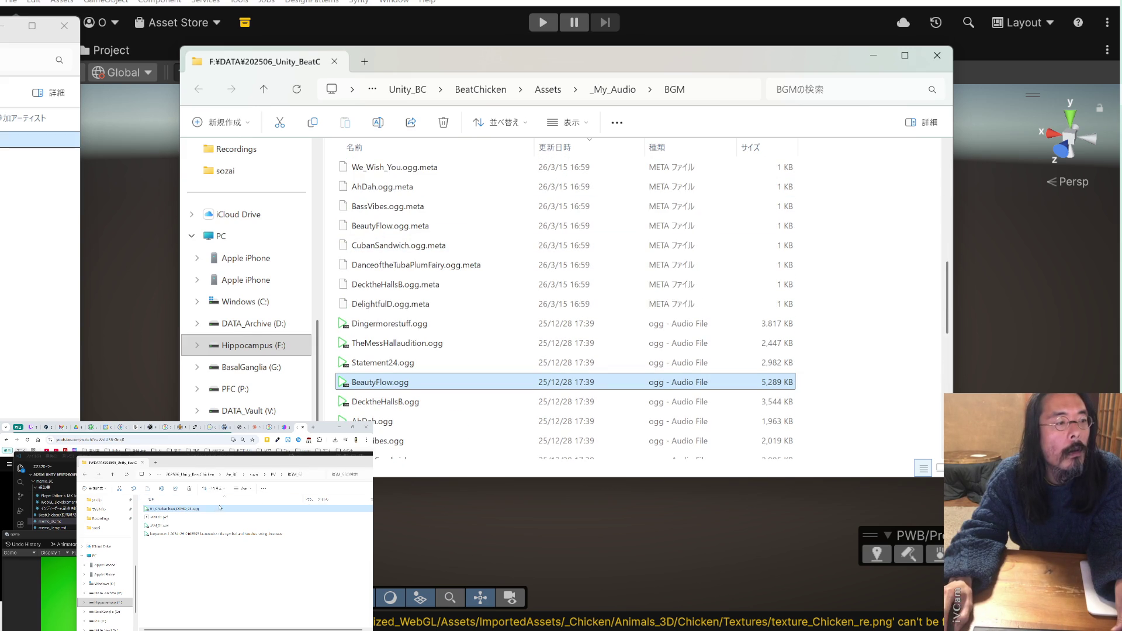
{"action": "left_click_drag", "start_coordinate": [225, 508], "coordinate": [209, 510]}
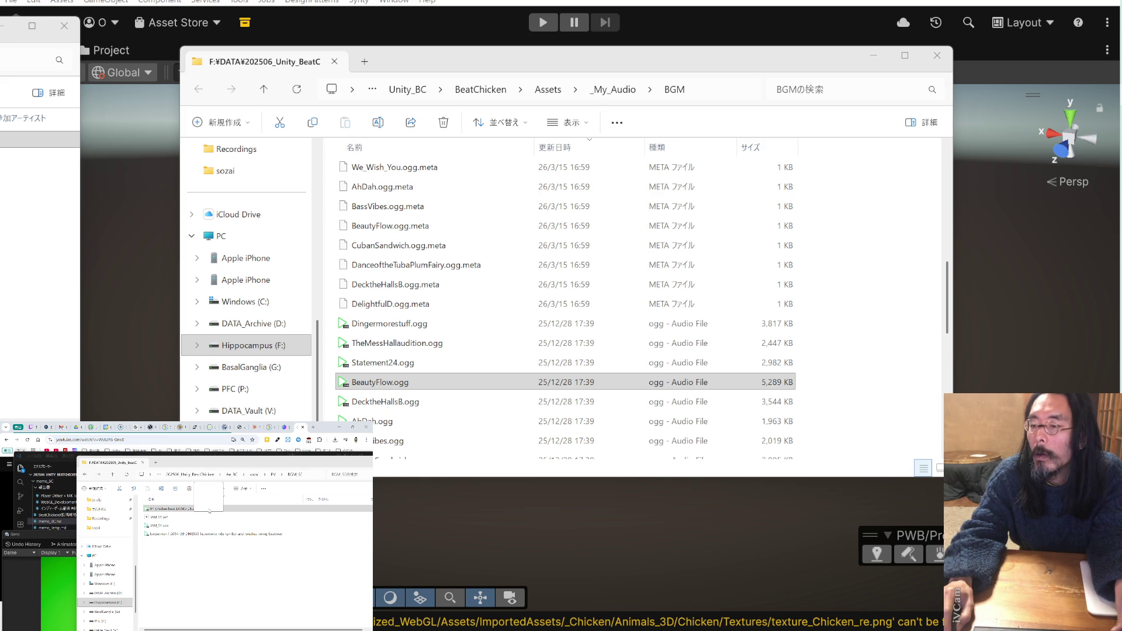
{"action": "left_click_drag", "start_coordinate": [209, 510], "coordinate": [209, 510]}
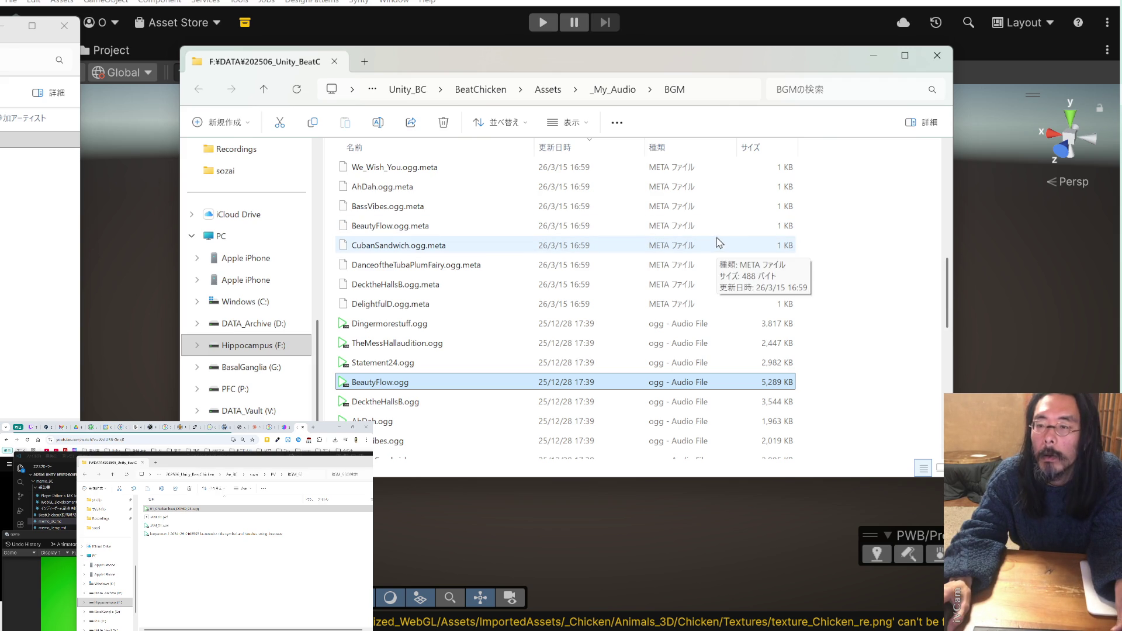
{"action": "left_click", "coordinate": [584, 148]}
{"action": "left_click", "coordinate": [584, 148]}
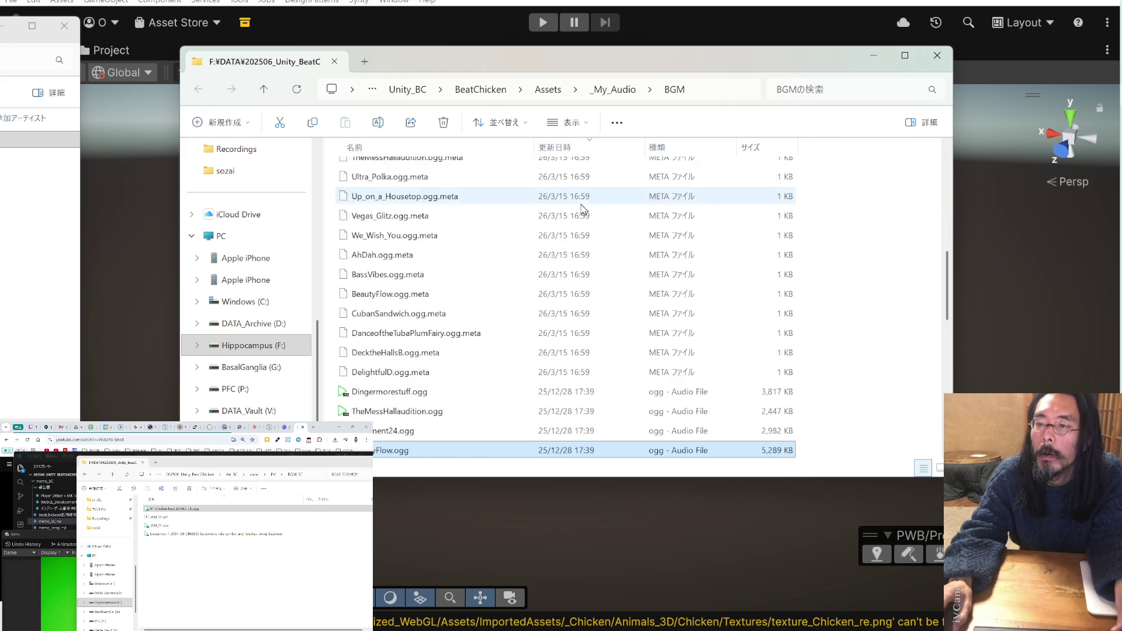
{"action": "scroll", "coordinate": [581, 206], "scroll_direction": "up", "scroll_amount": 5}
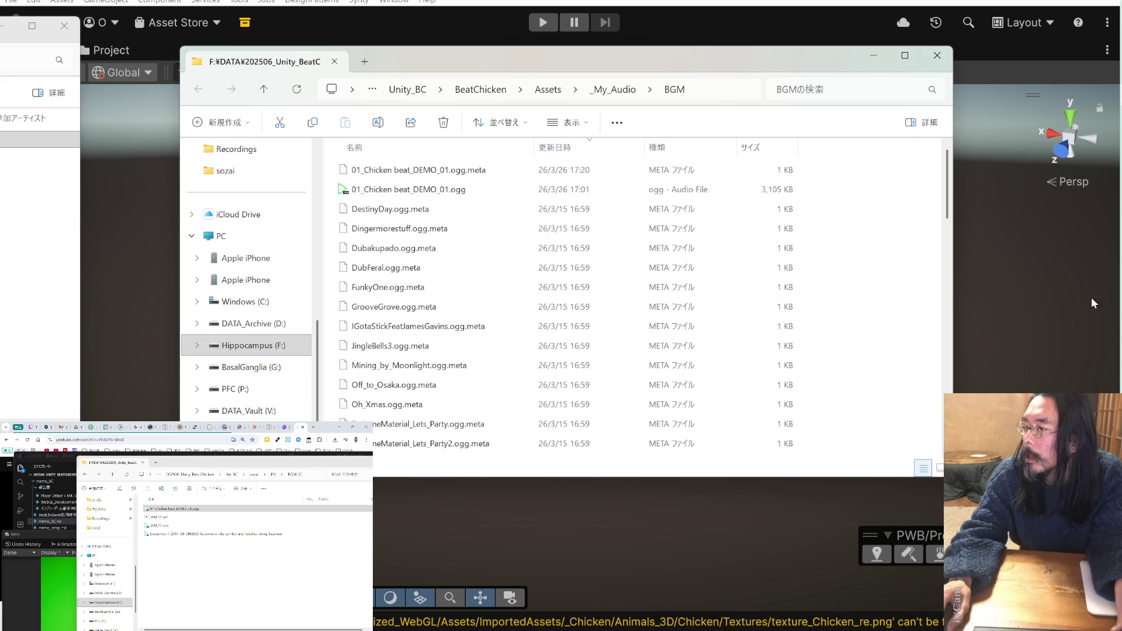
- Copy 'python3 -m beatchicken.main --batch' from the memo and run it in the WSL terminal
{"action": "key", "text": "alt+Tab"}
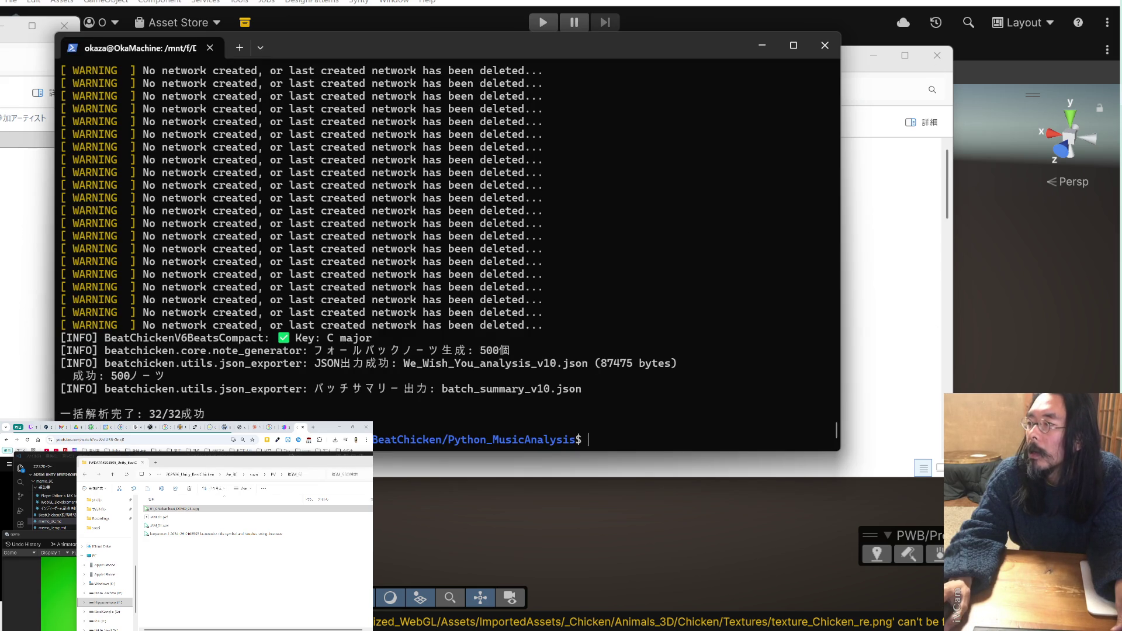
{"action": "key", "text": "alt+Tab"}
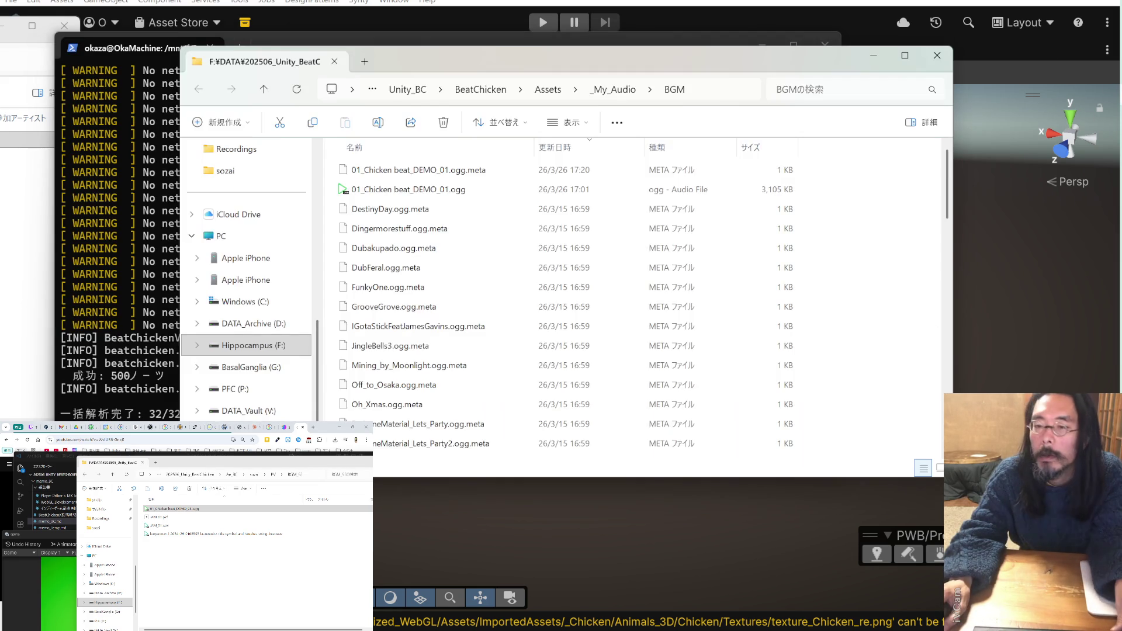
{"action": "left_click", "coordinate": [221, 561]}
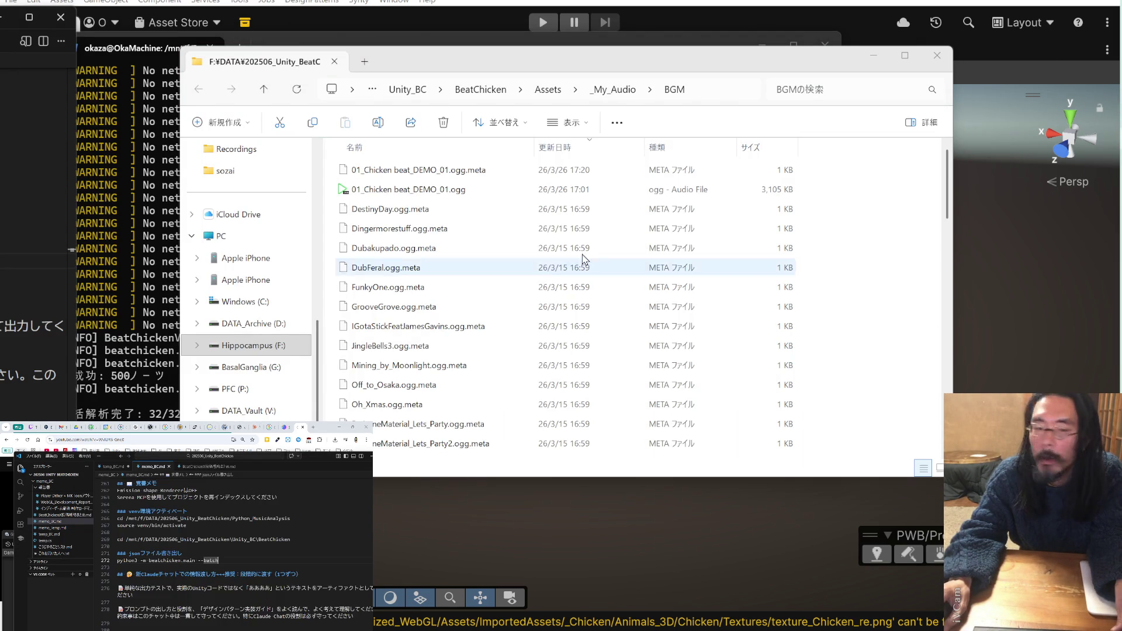
{"action": "left_click_drag", "start_coordinate": [220, 562], "coordinate": [117, 562]}
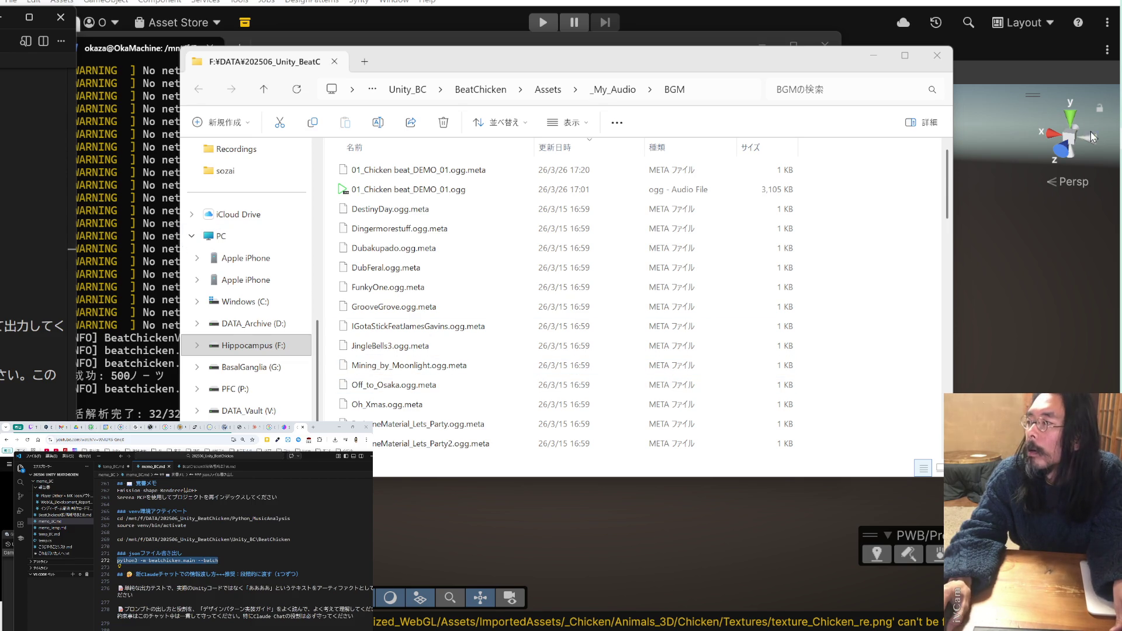
{"action": "left_click", "coordinate": [526, 38]}
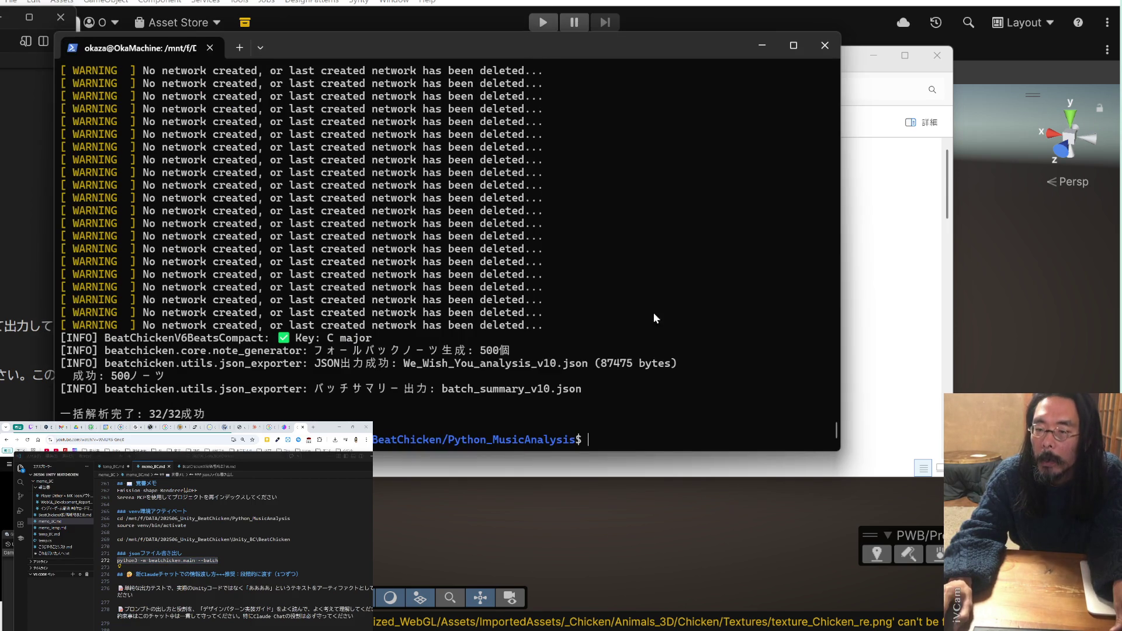
{"action": "right_click", "coordinate": [623, 438]}
{"action": "key", "text": "Return"}
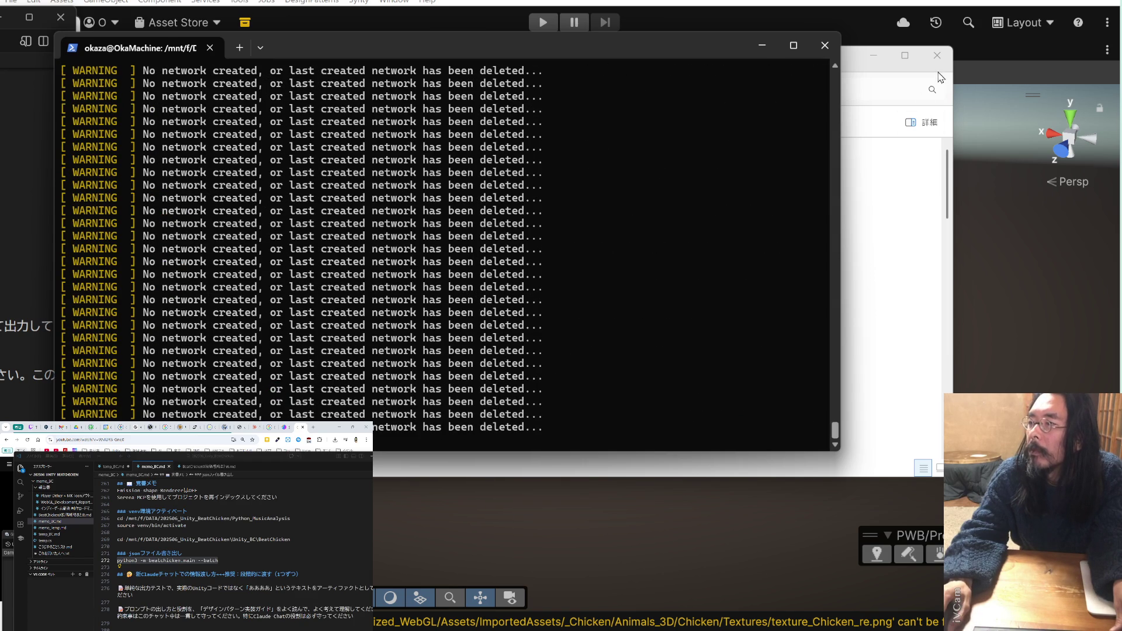
{"action": "left_click", "coordinate": [952, 120]}
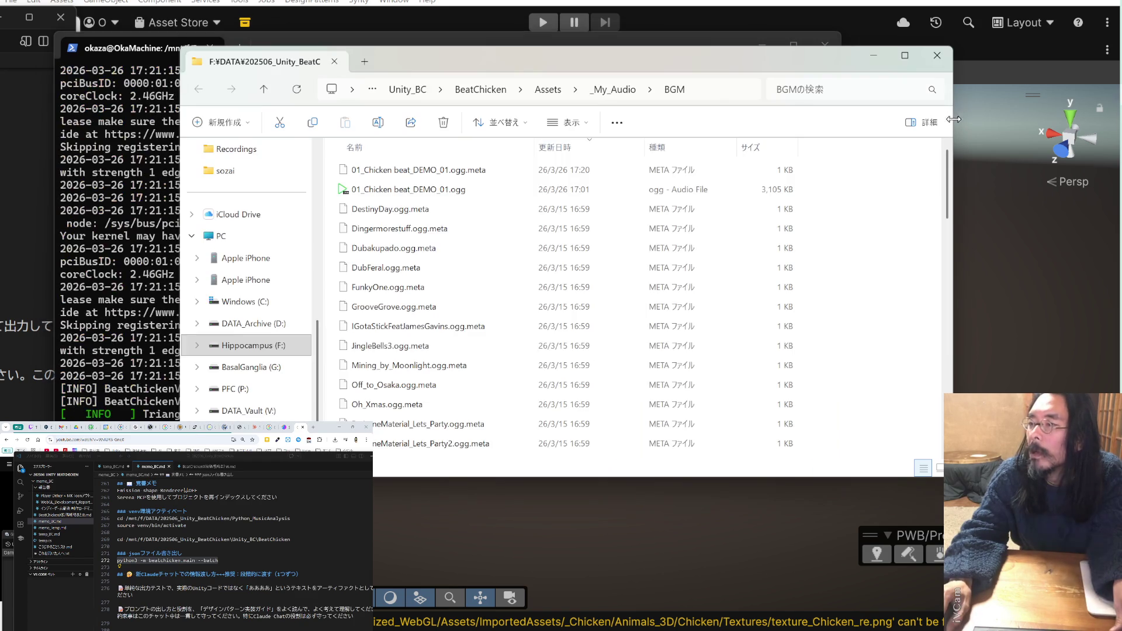
- Go up to Assets, open StreamingAssets › MusicAnalysis, then watch the terminal's progress
{"action": "left_click", "coordinate": [614, 90]}
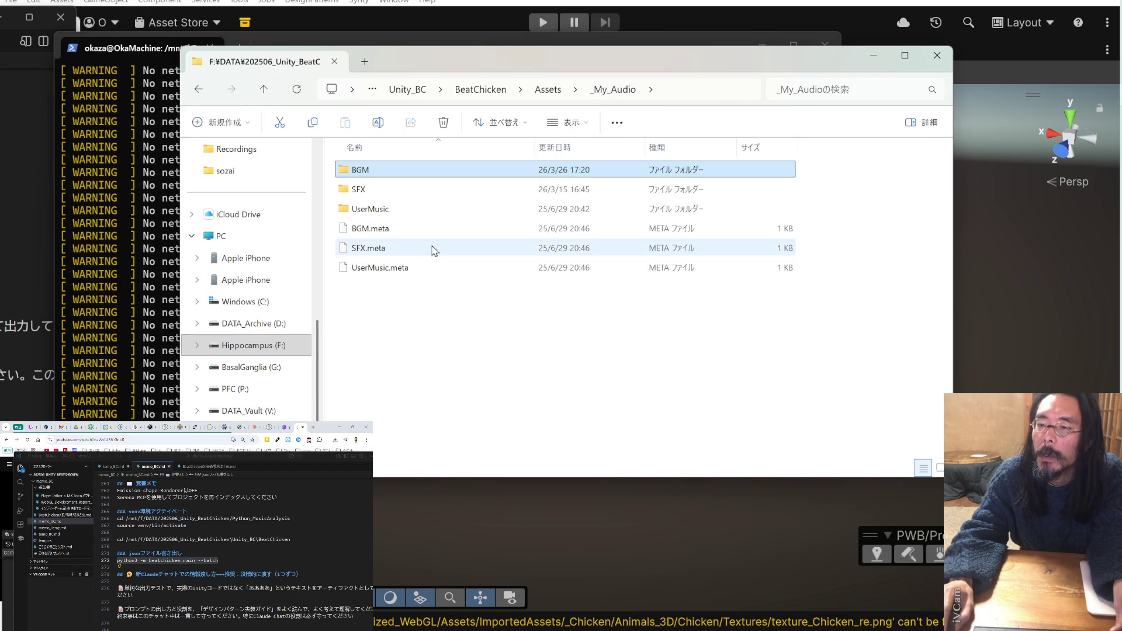
{"action": "left_click", "coordinate": [548, 89]}
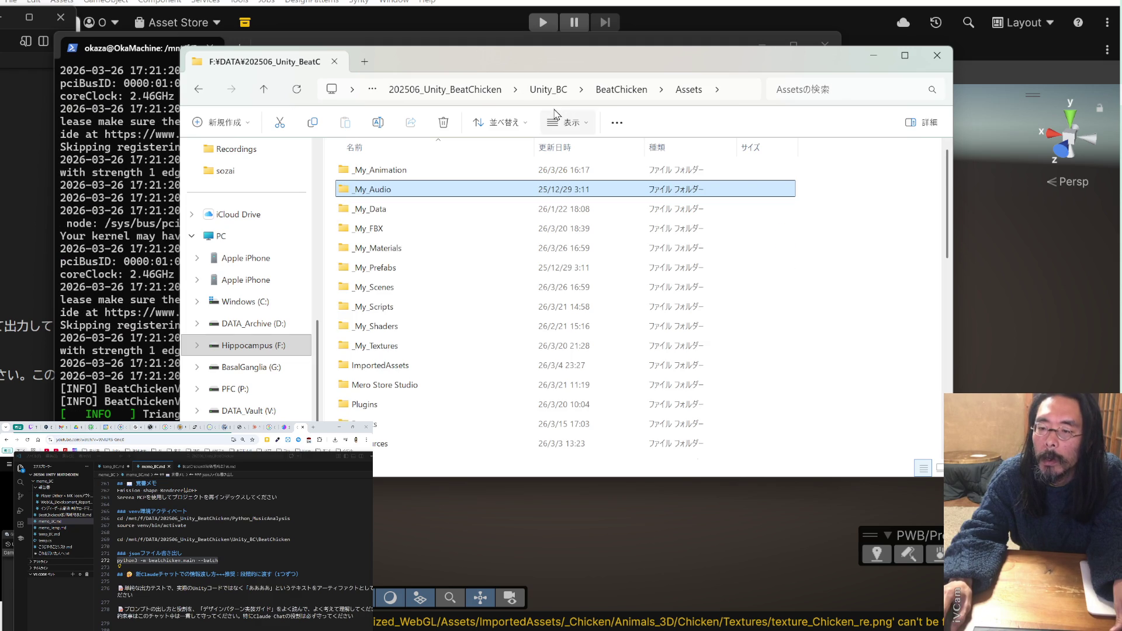
{"action": "scroll", "coordinate": [404, 358], "scroll_direction": "down", "scroll_amount": 1}
{"action": "scroll", "coordinate": [403, 354], "scroll_direction": "down", "scroll_amount": 5}
{"action": "scroll", "coordinate": [409, 348], "scroll_direction": "up", "scroll_amount": 5}
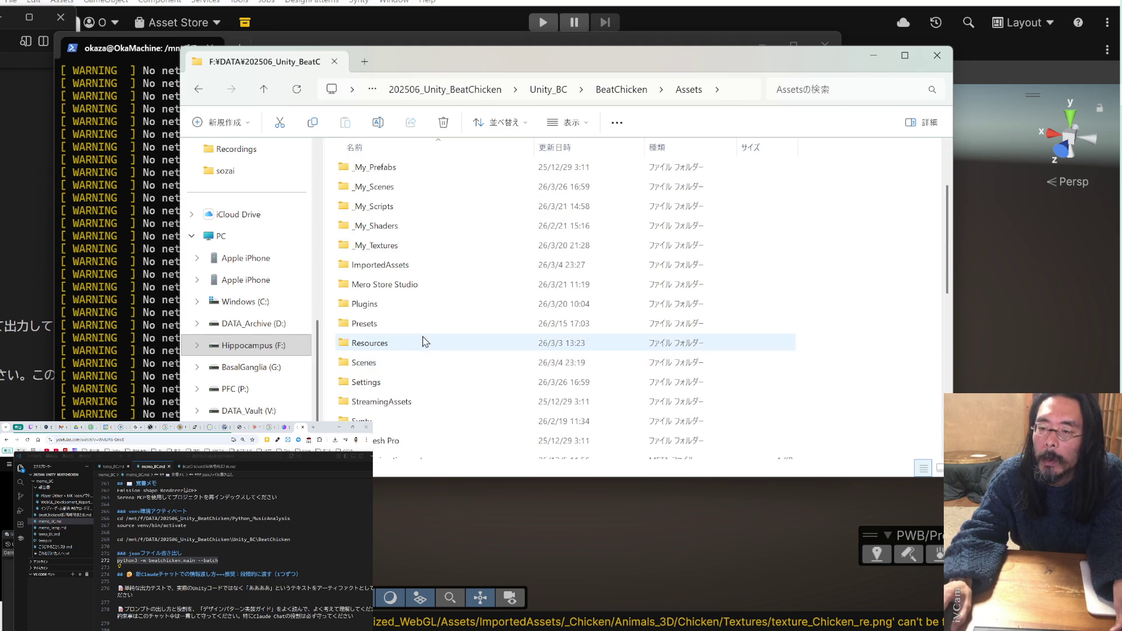
{"action": "left_click", "coordinate": [395, 406]}
{"action": "double_click", "coordinate": [395, 406]}
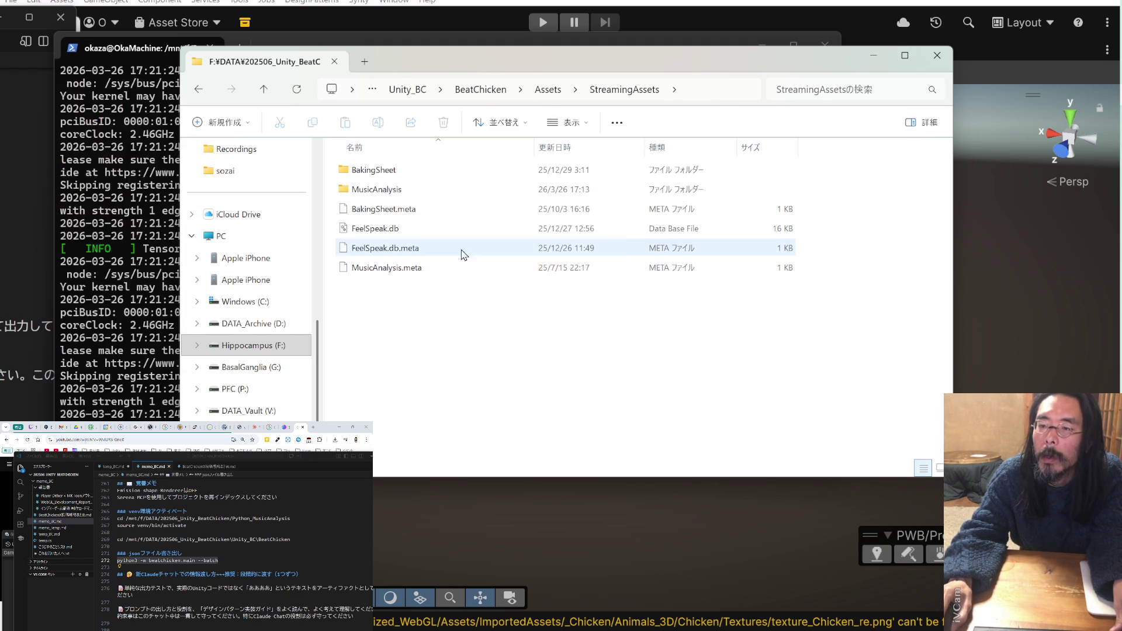
{"action": "double_click", "coordinate": [449, 193]}
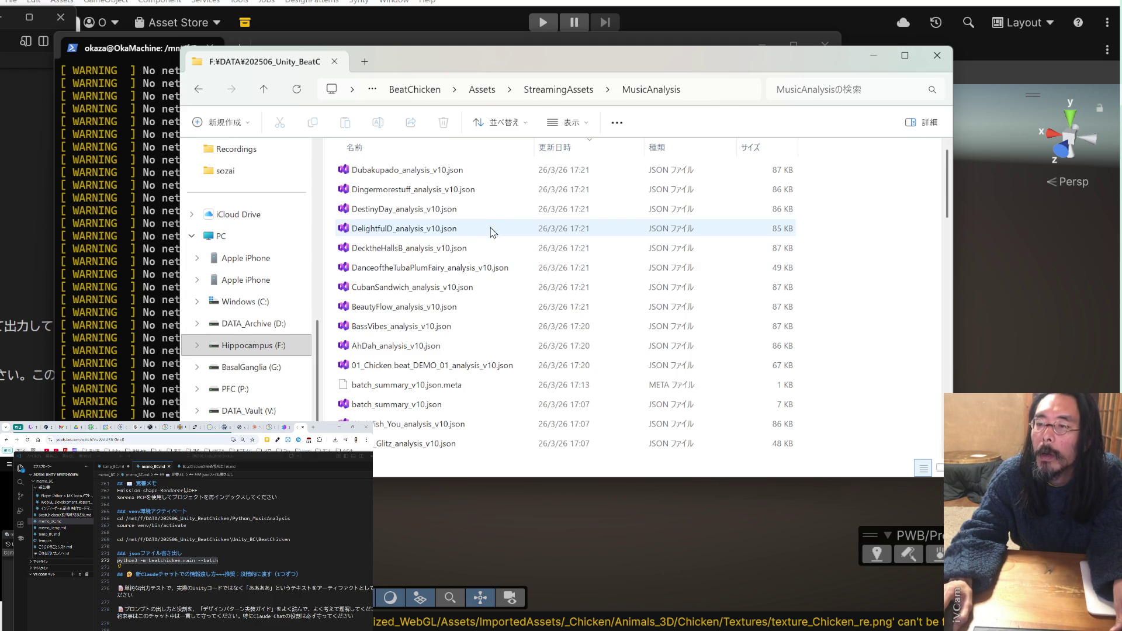
{"action": "mouse_move", "coordinate": [557, 73]}
{"action": "left_mouse_down"}
{"action": "mouse_move", "coordinate": [672, 295]}
{"action": "mouse_move", "coordinate": [677, 185]}
{"action": "left_mouse_up"}
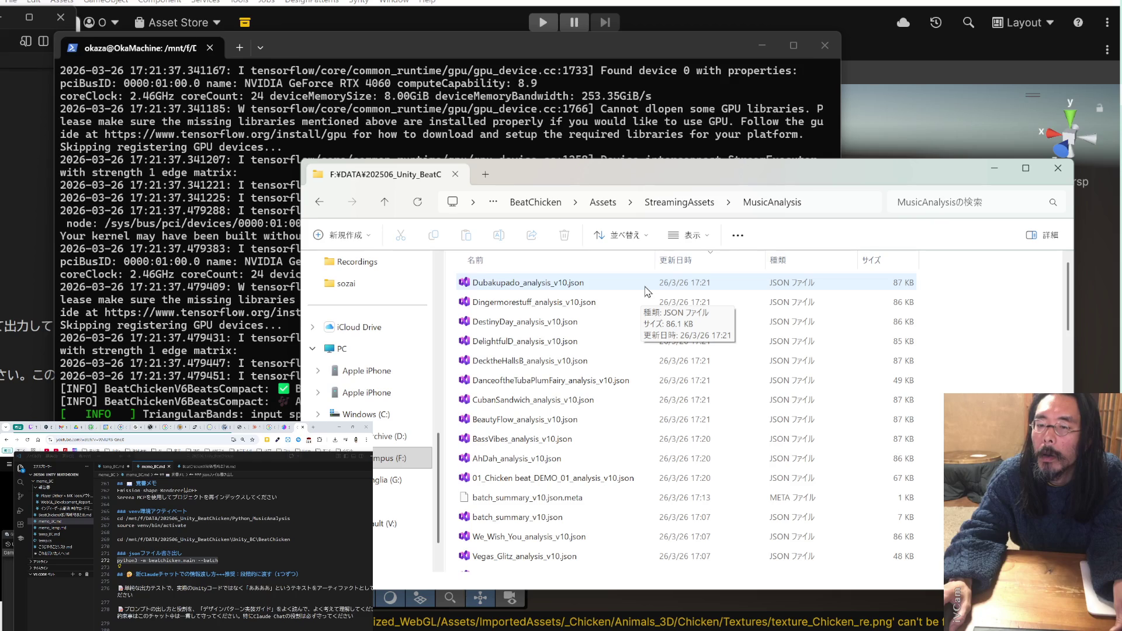
{"action": "left_click", "coordinate": [655, 46]}
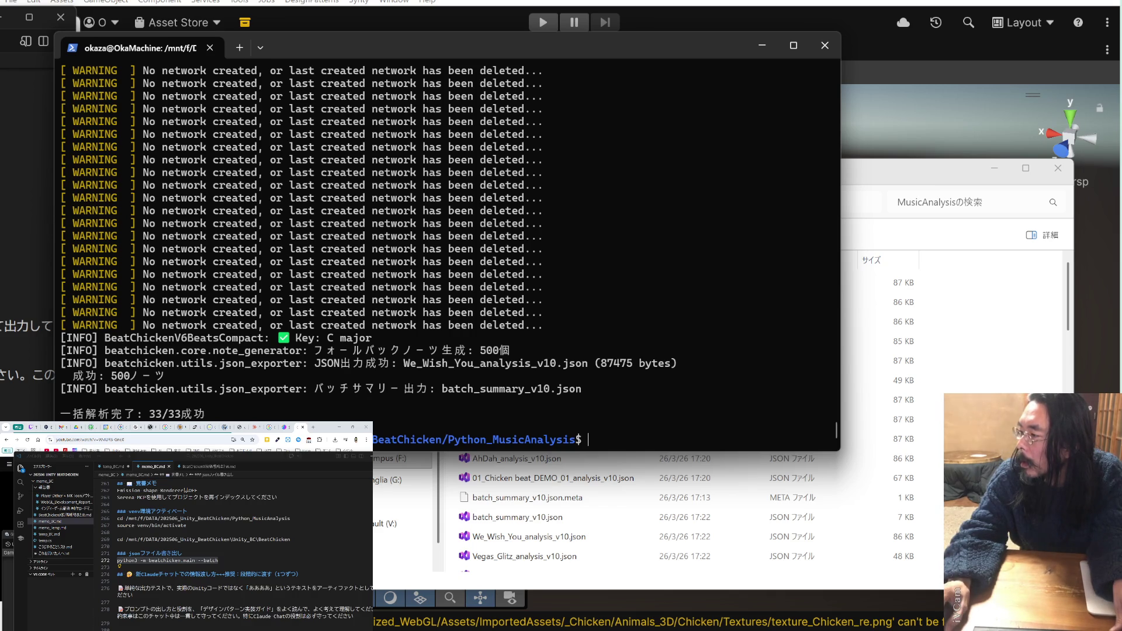
- Return to Unity 6 and select the chicken model in the Scene view
{"action": "key", "text": "alt+Tab"}
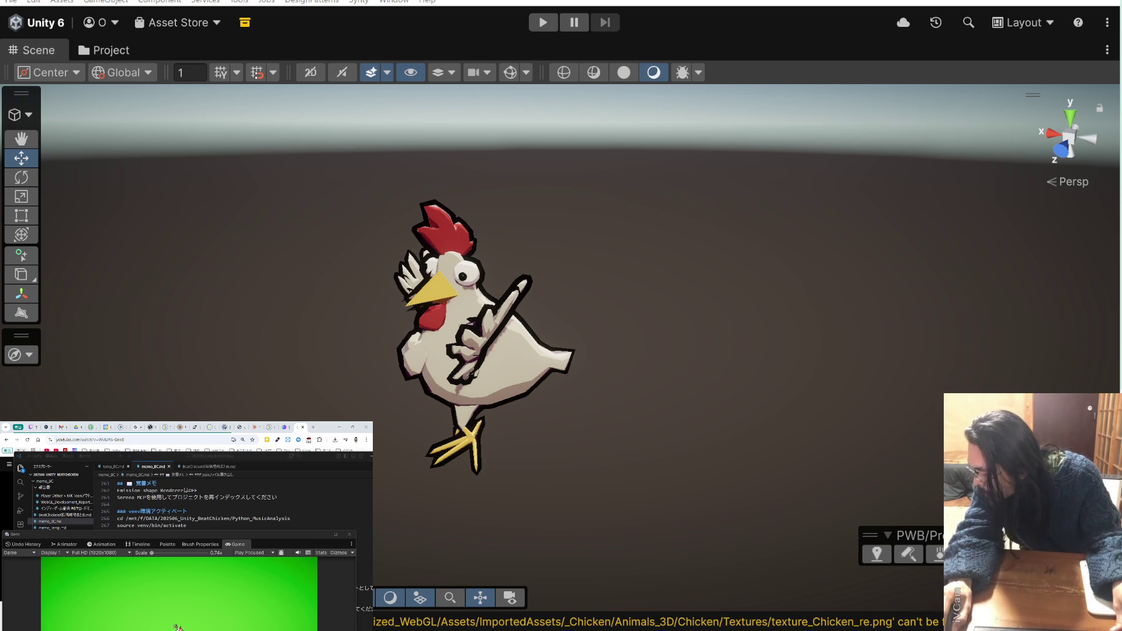
{"action": "left_click", "coordinate": [473, 380]}
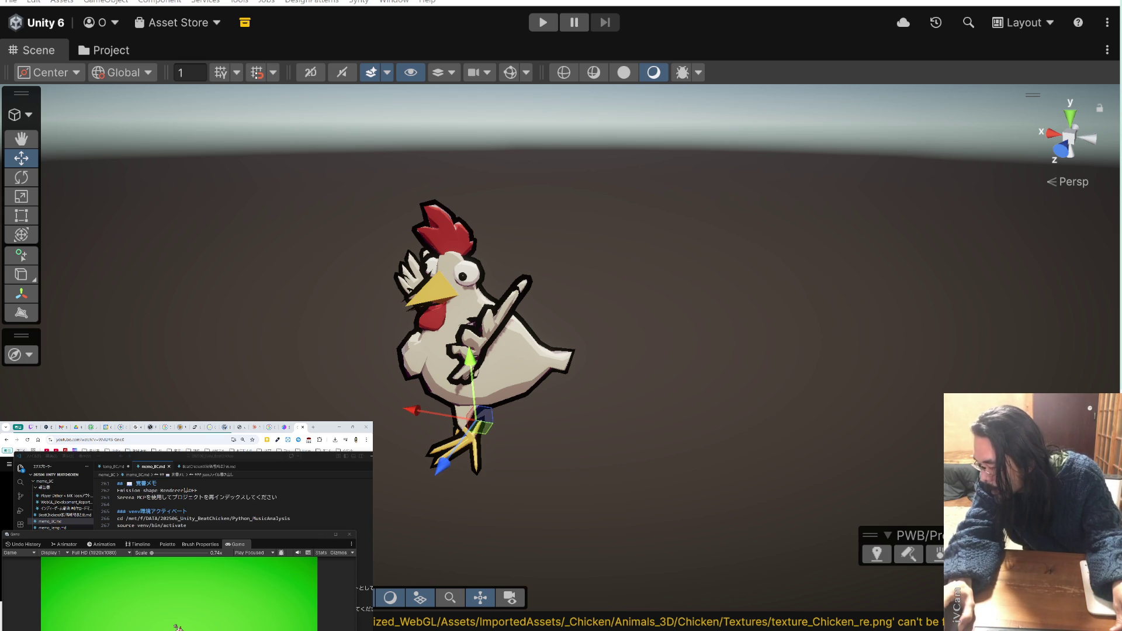